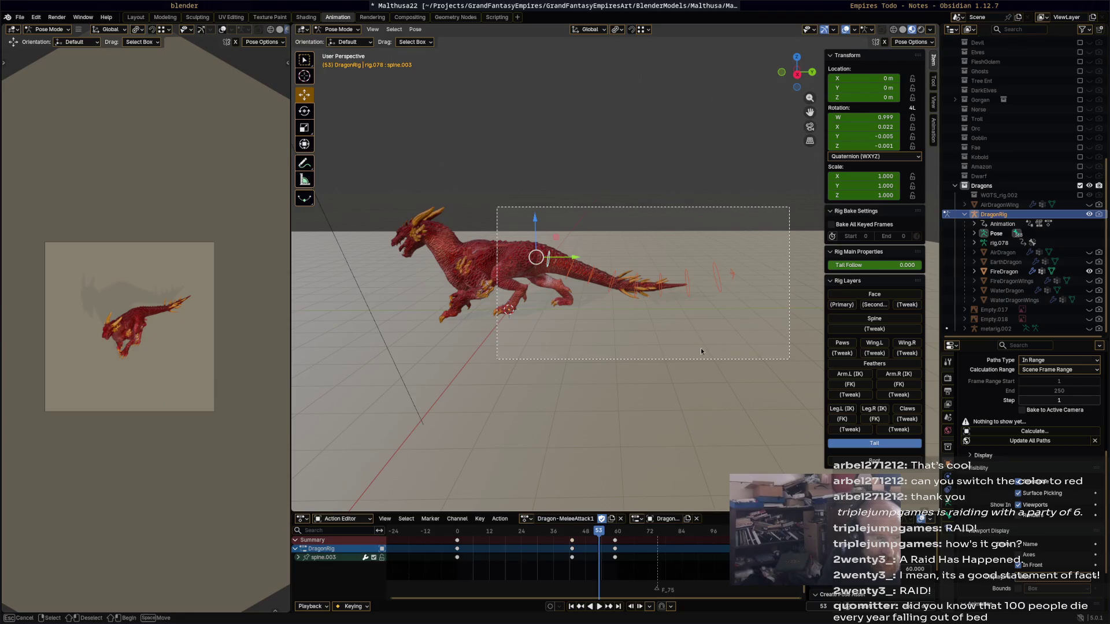
Delete the existing attack keyframes between frames 0 and 60 in the Action Editor.
mouse_move(598, 556)
mouse_down()
mouse_move(448, 535)
mouse_move(490, 534)
mouse_up()
key(x)
click(483, 533)
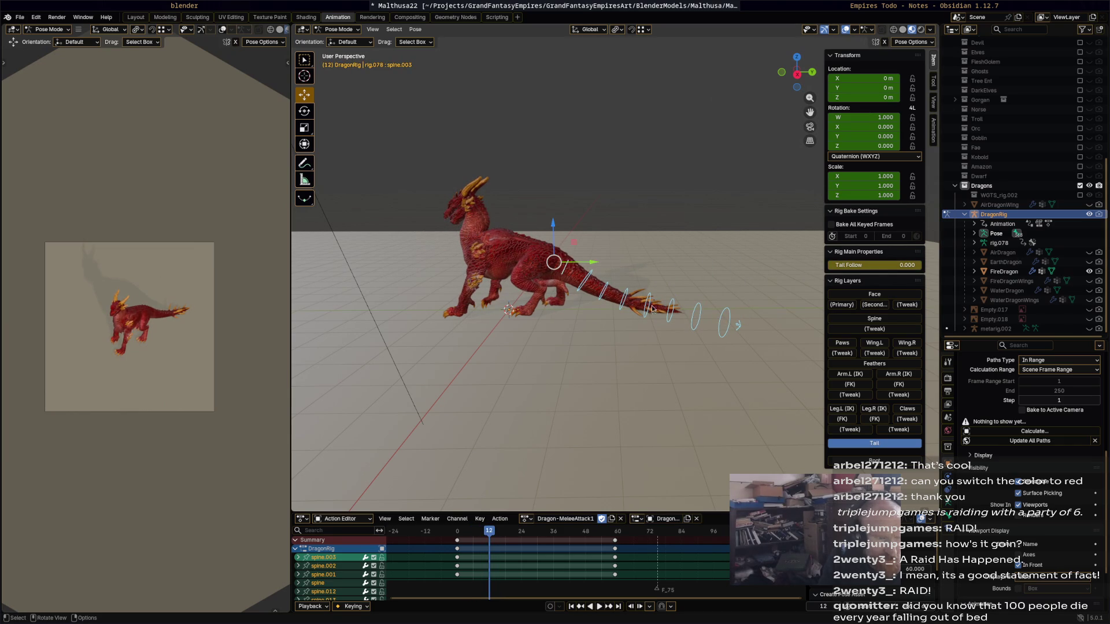
Curl tail bone spine_master.003 upward and key it at frame 12.
click(738, 326)
key(r)
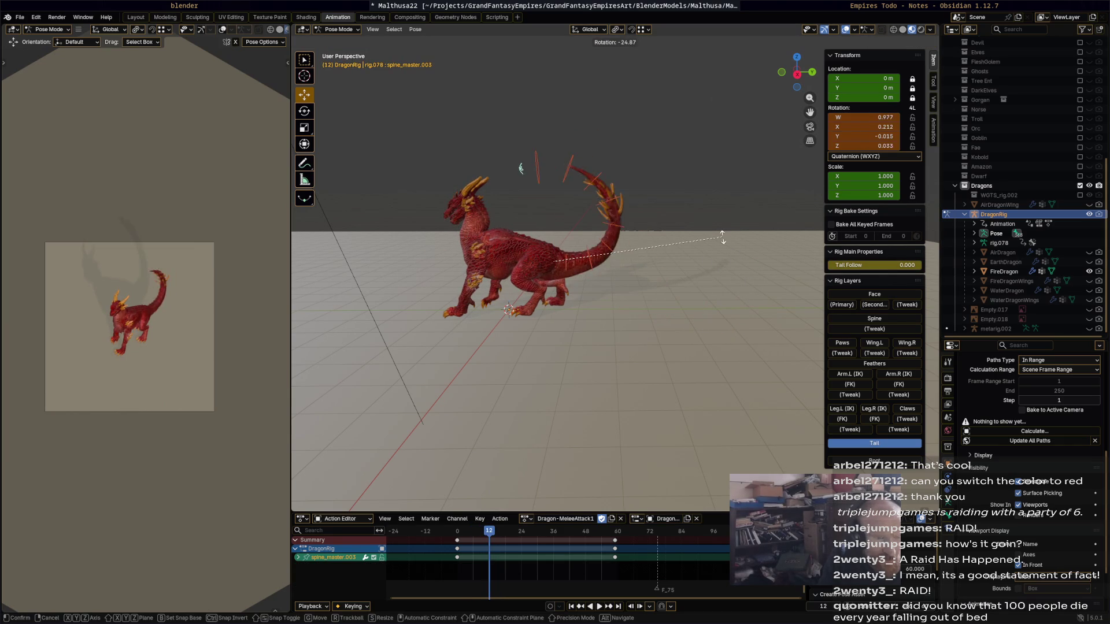
click(731, 292)
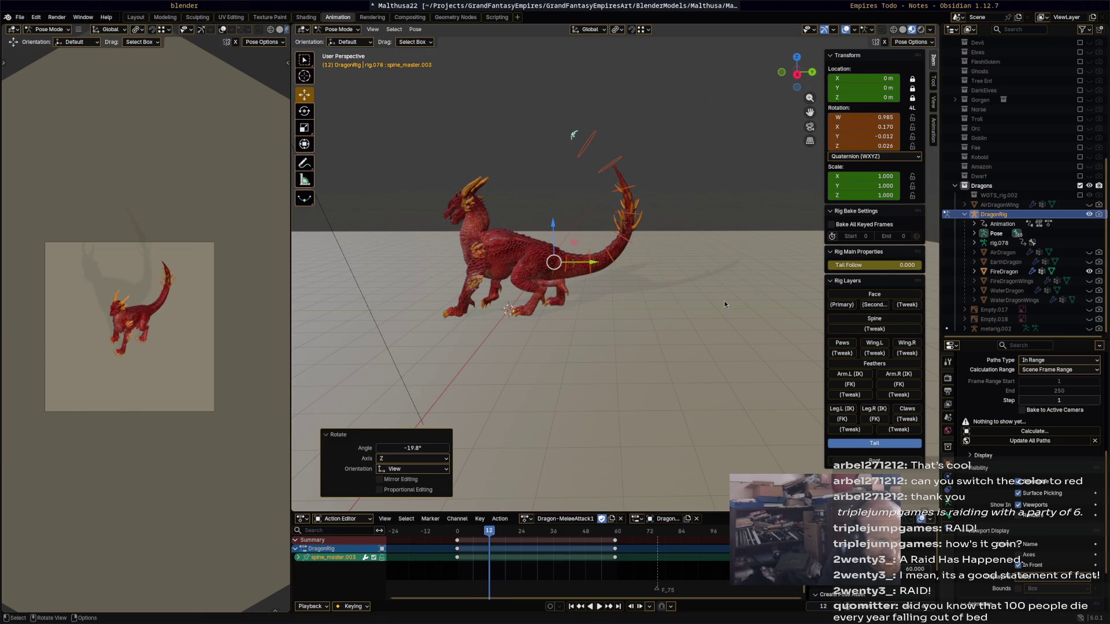
key(i)
Adjust and key the tail rotation at frame 16, then preview the animation.
drag(494, 535, 489, 535)
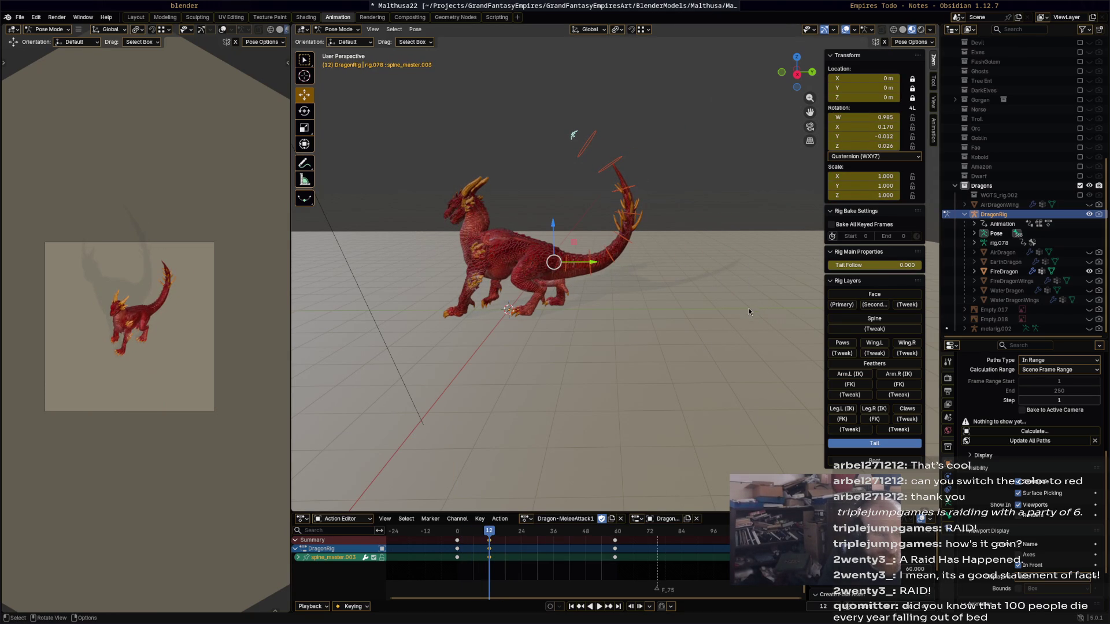
key(r)
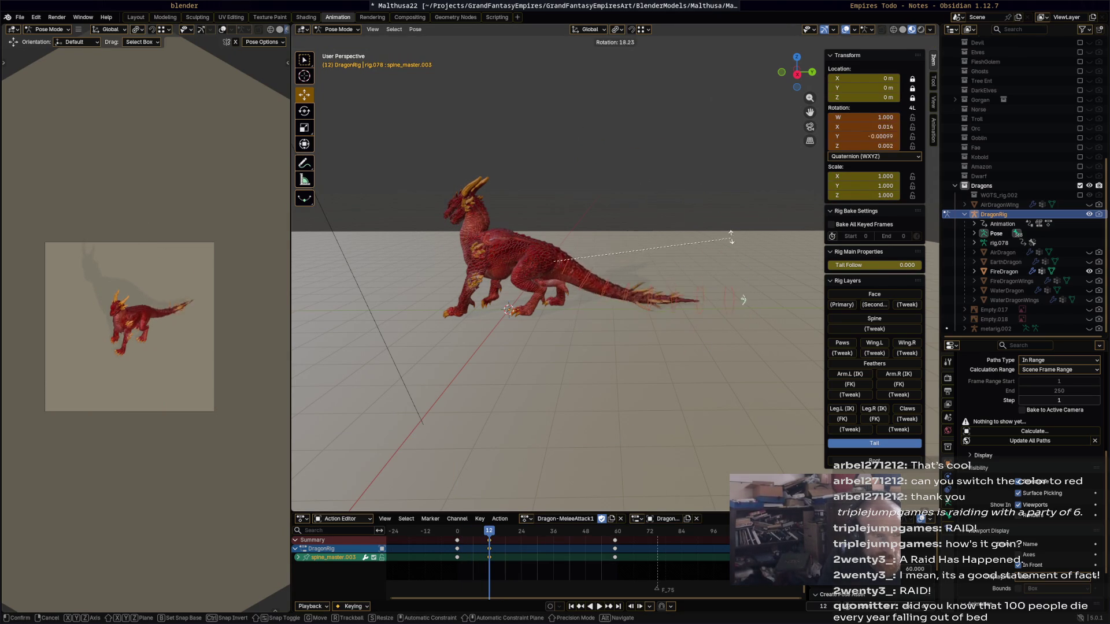
click(726, 222)
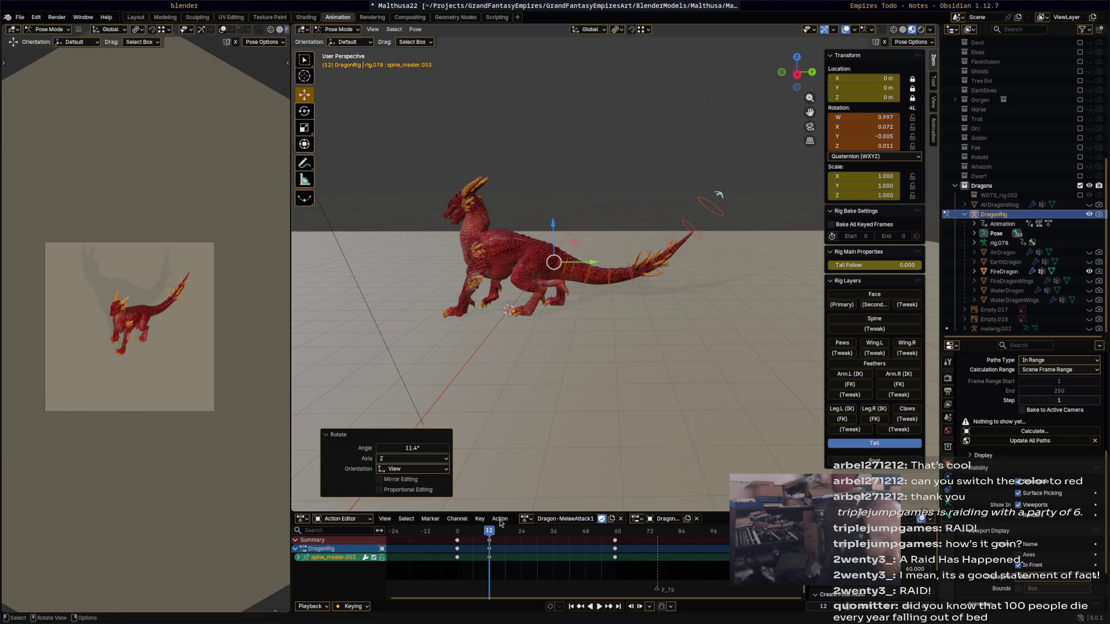
key(i)
key(space)
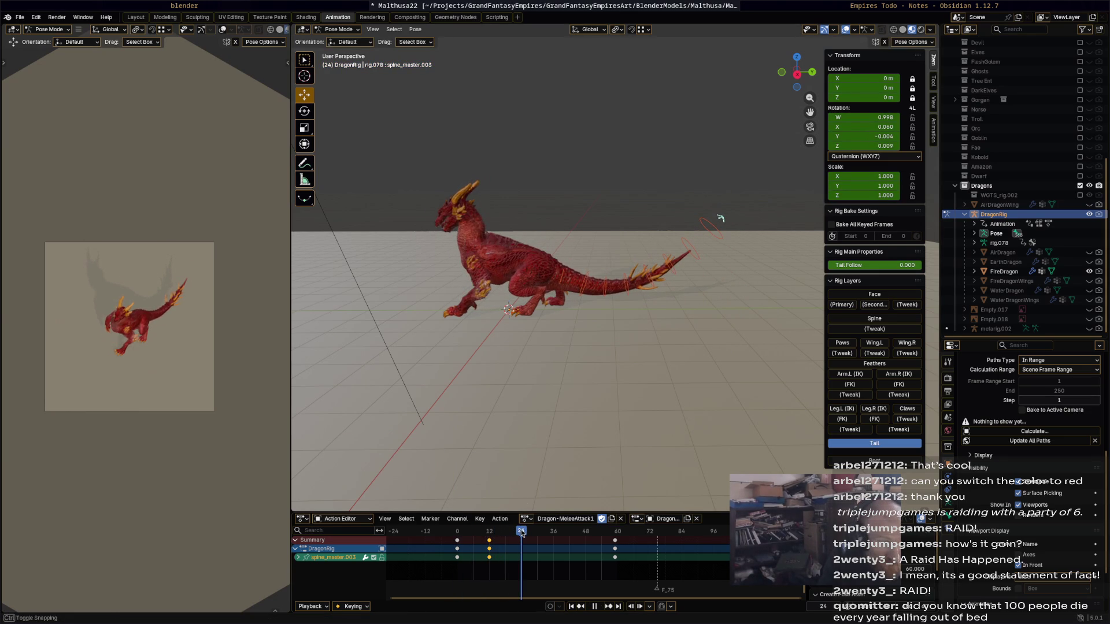
Raise the tail and key the pose at frame 24, then resume playback.
key(space)
key(r)
click(716, 246)
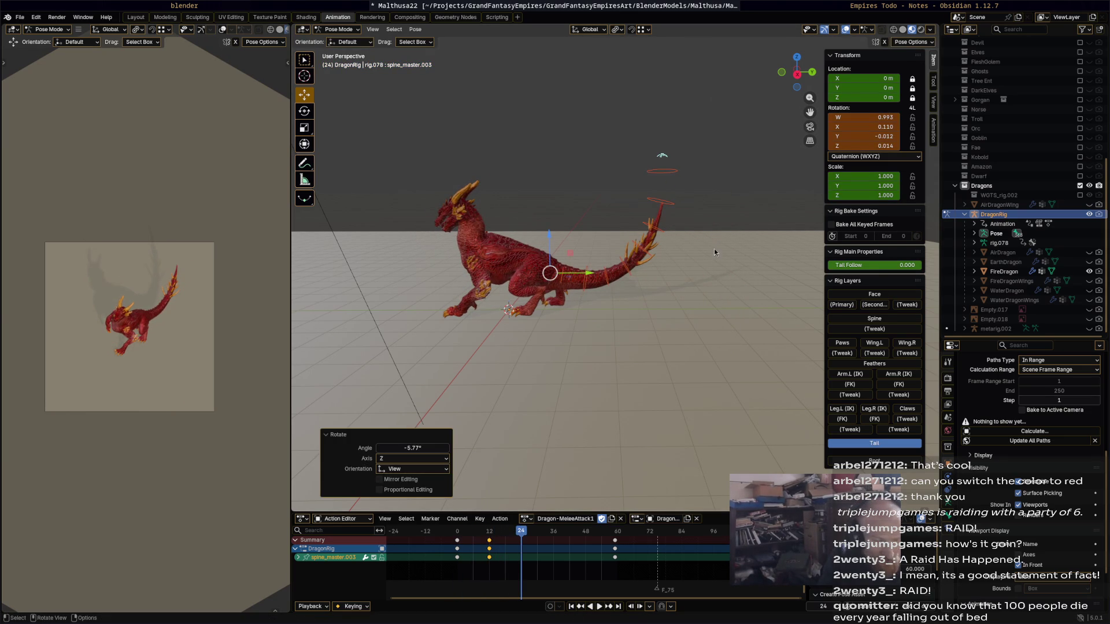
key(i)
key(space)
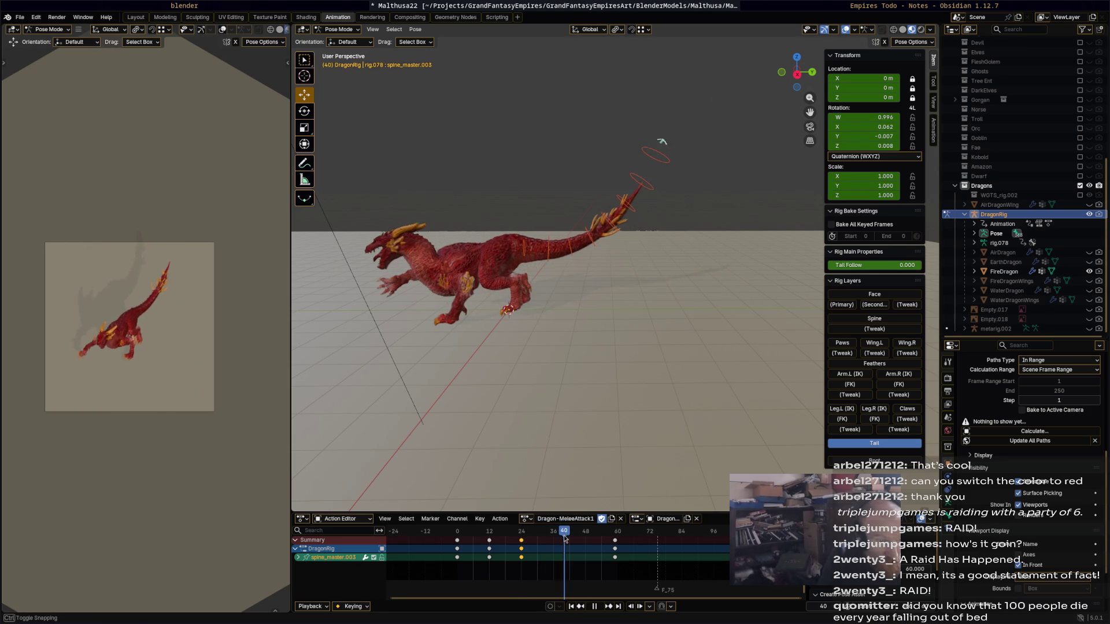
Swing the tail down and key the pose at frame 40.
key(space)
key(r)
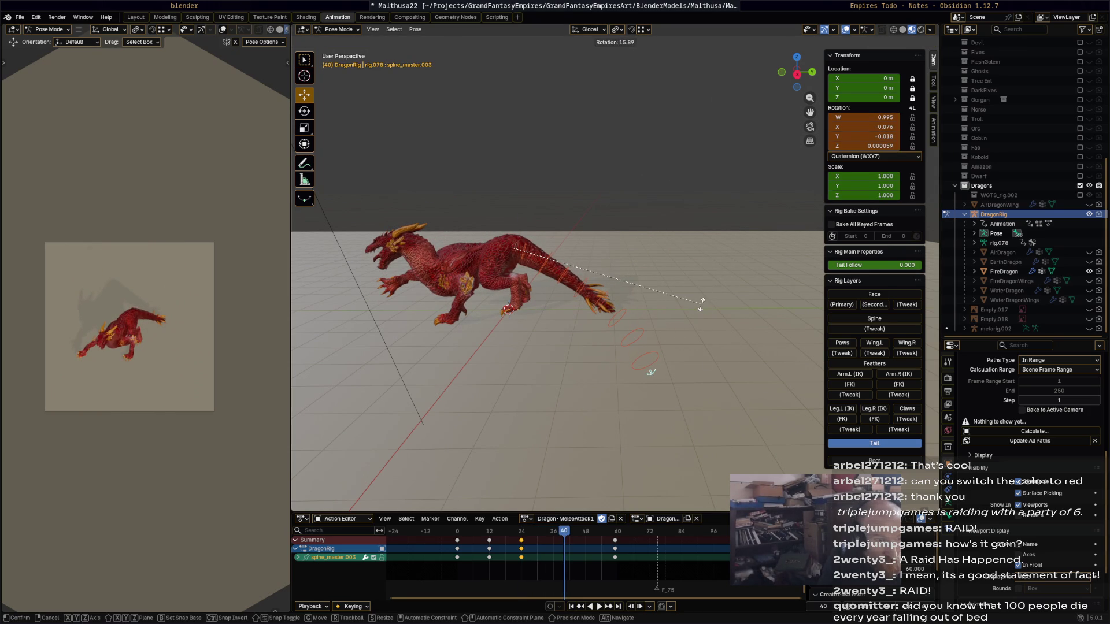
click(691, 308)
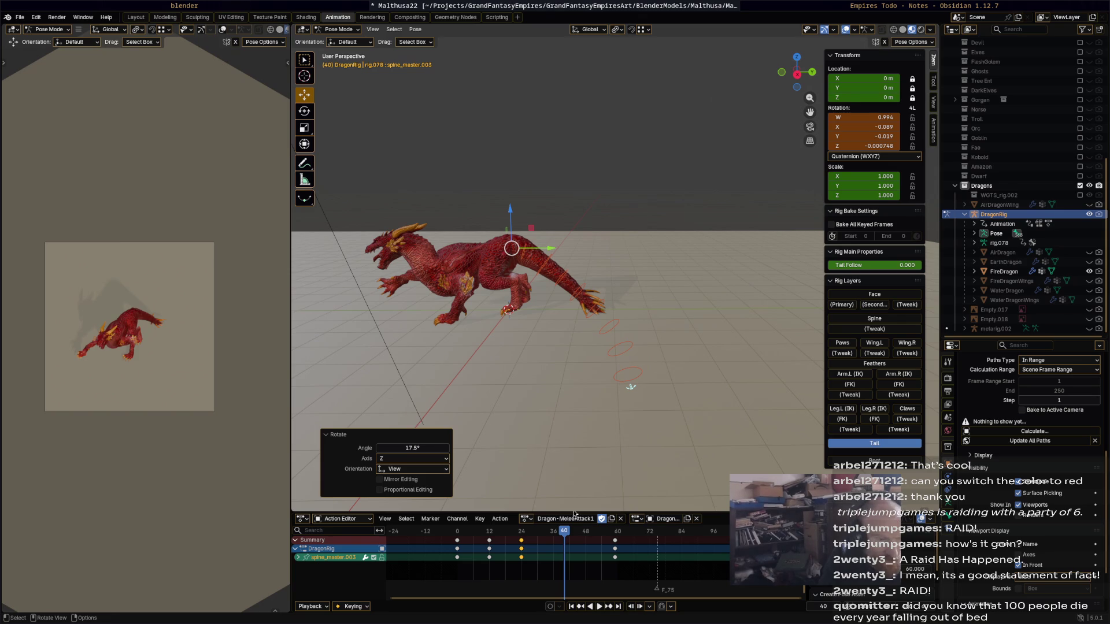
key(space)
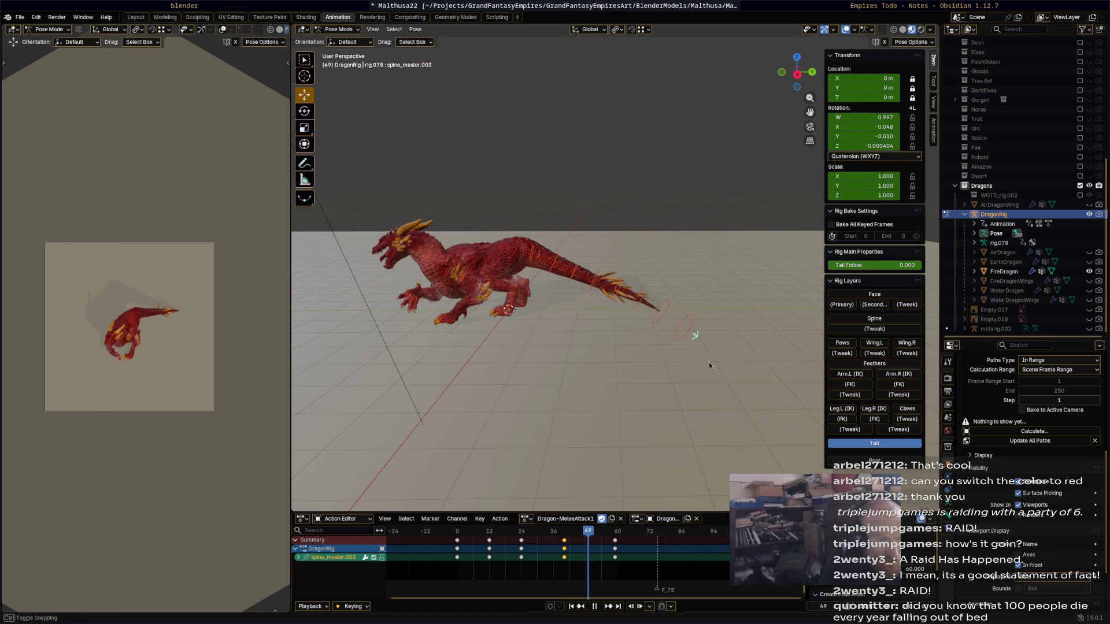
Key a slight tail rotation at frame 49 and scrub back to inspect frame 12.
key(r)
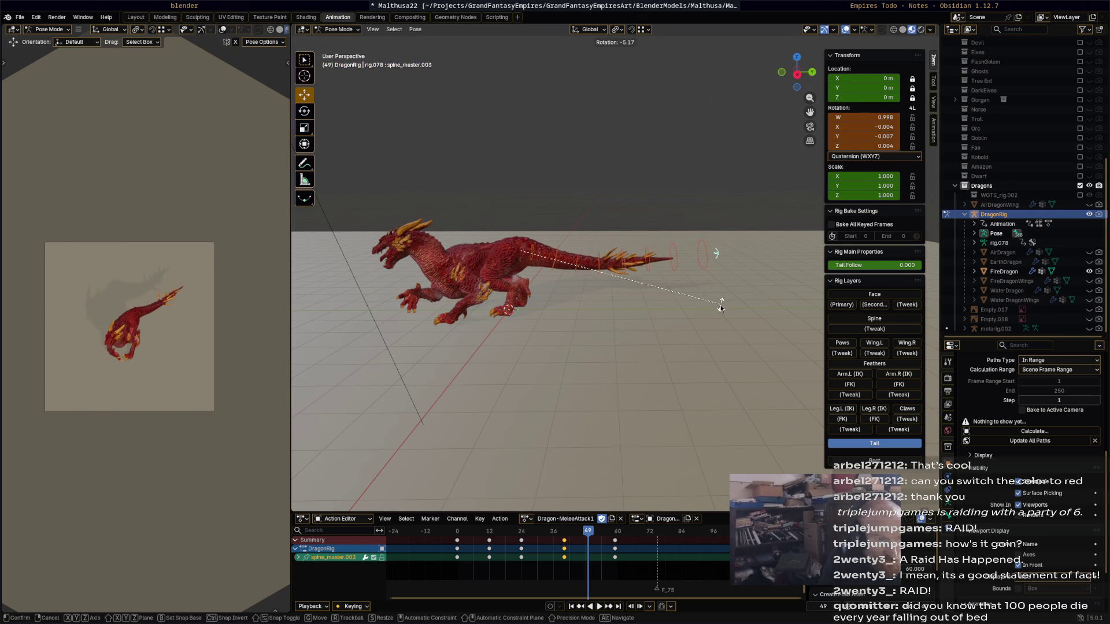
click(720, 305)
key(space)
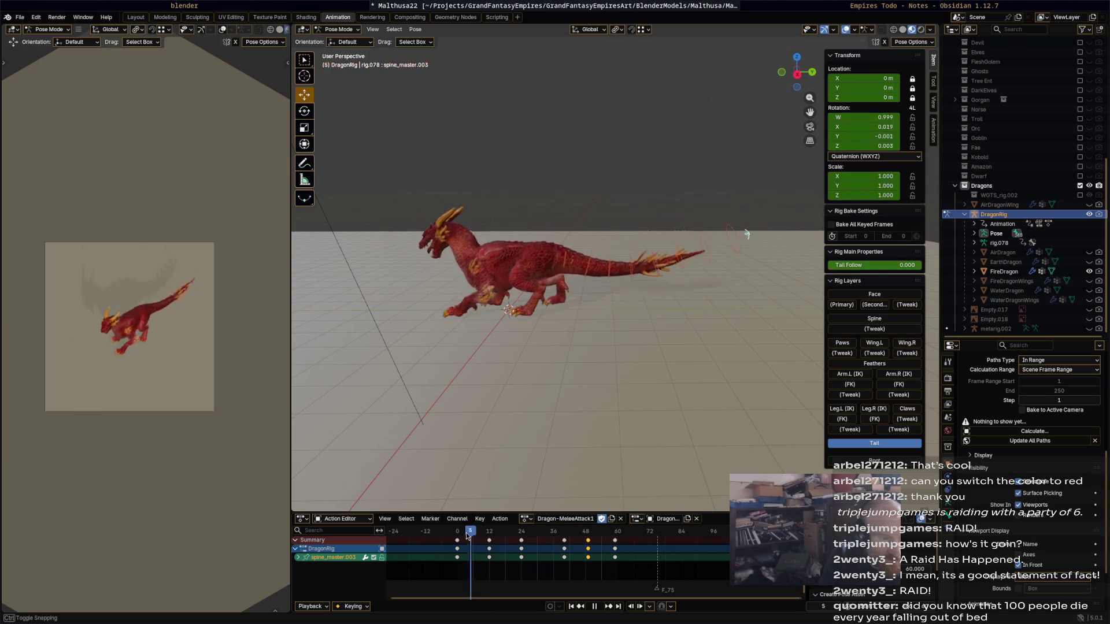
drag(485, 538, 521, 539)
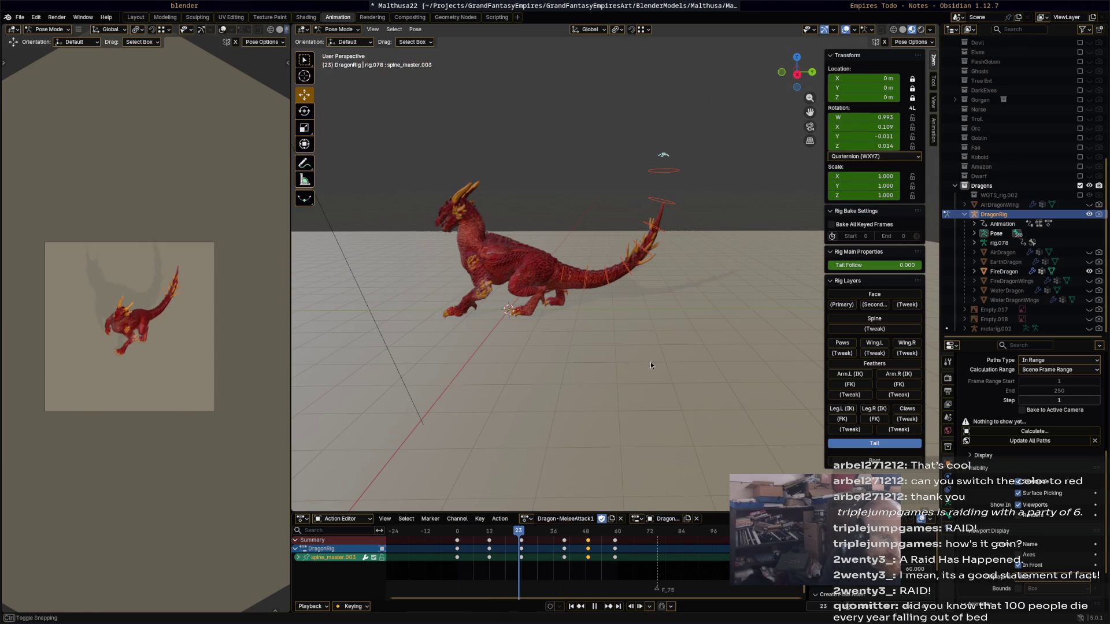
Bend tail-tip bone spine.013 and key it at frame 23, then preview.
click(667, 230)
key(r)
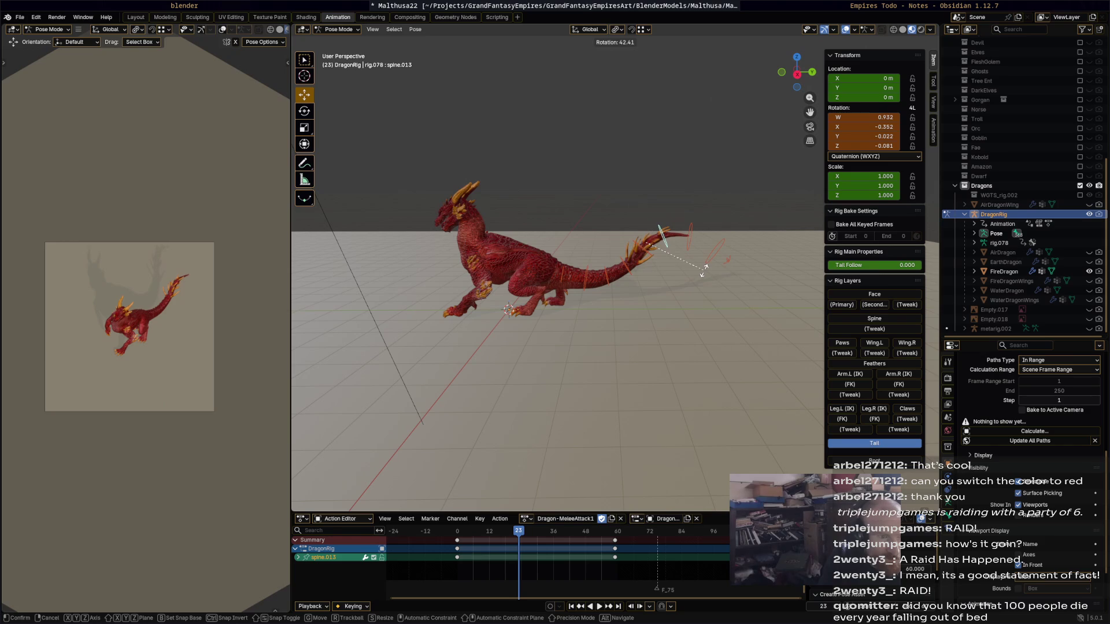
click(705, 296)
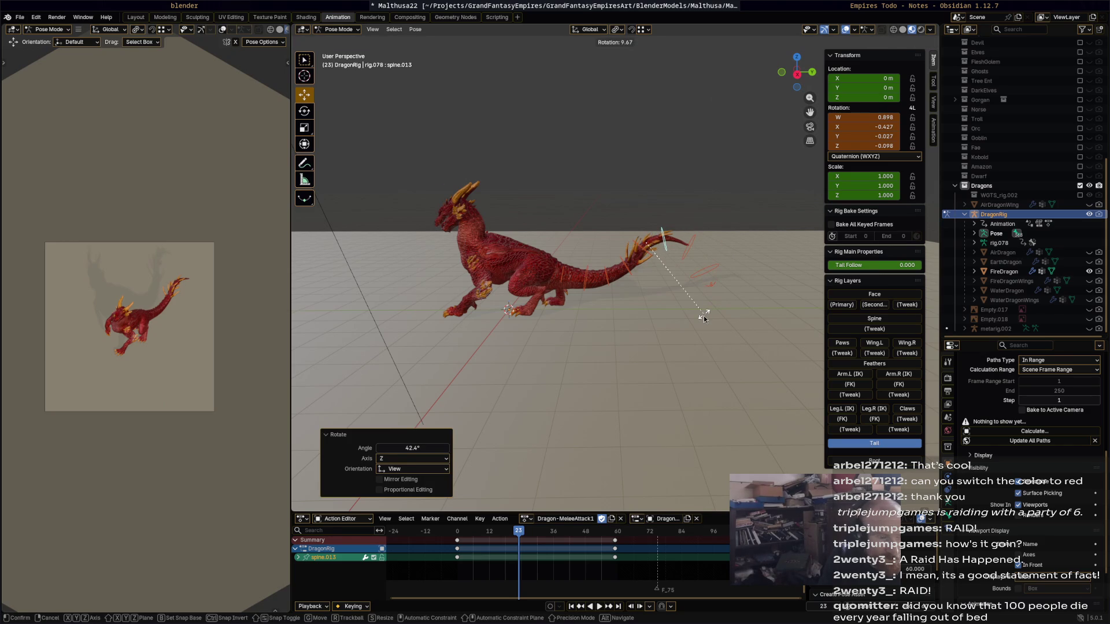
key(i)
key(space)
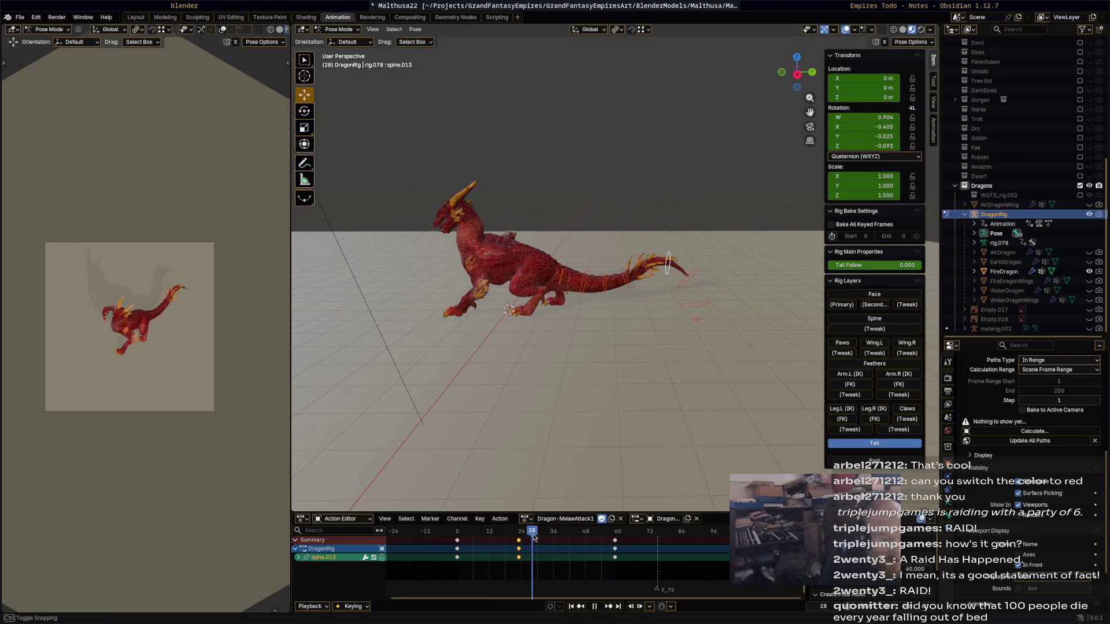
Curl the tail tip at frame 30, preview the motion and scrub ahead to check the pose.
key(space)
key(r)
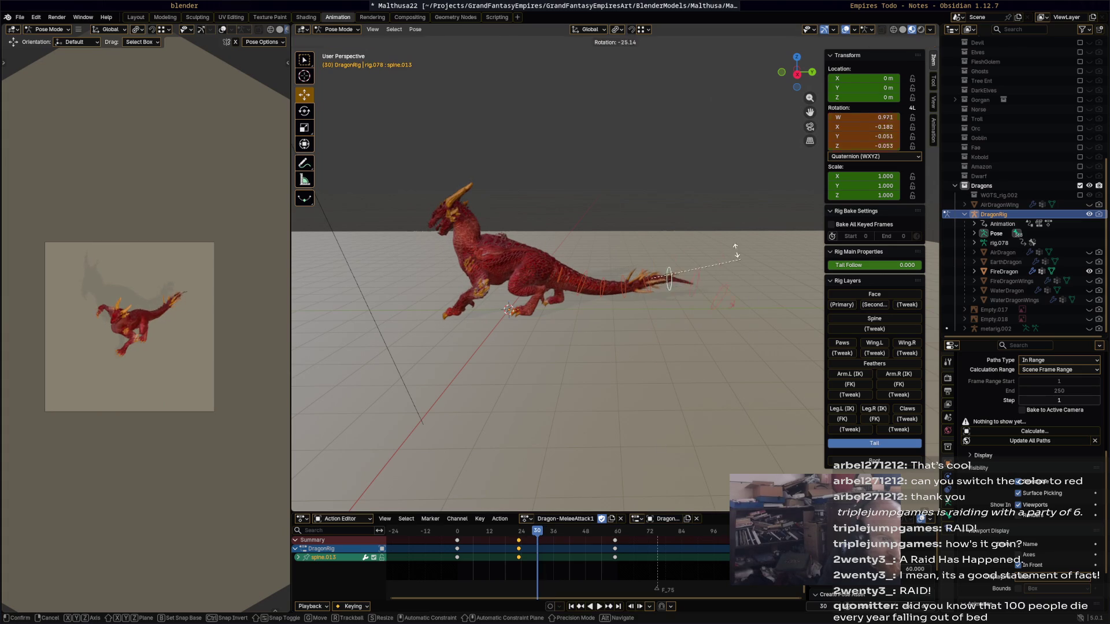
click(679, 216)
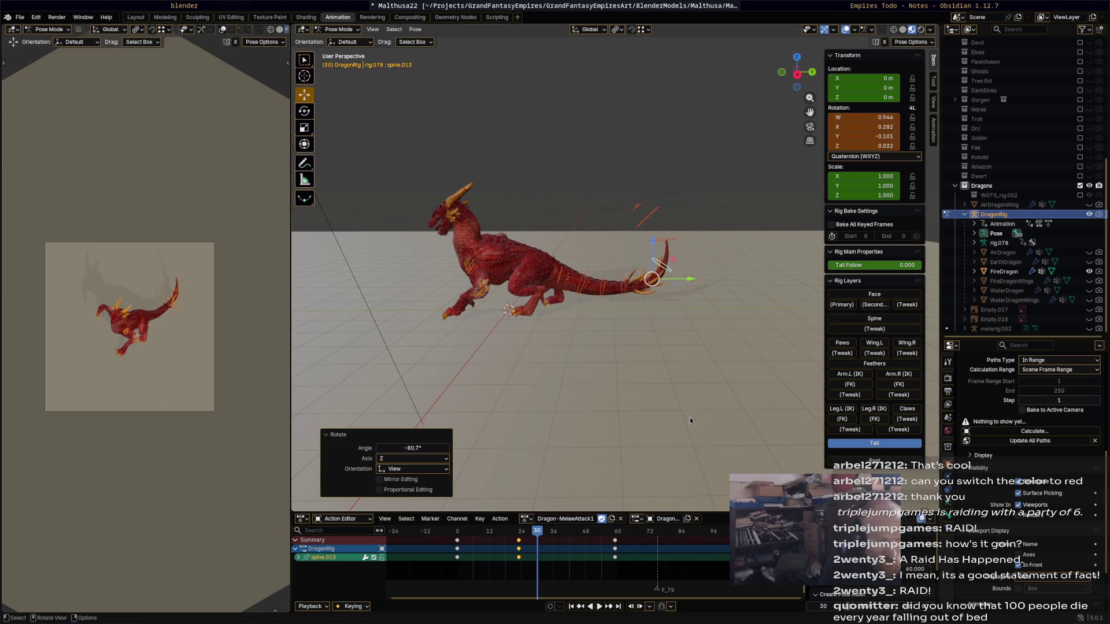
key(space)
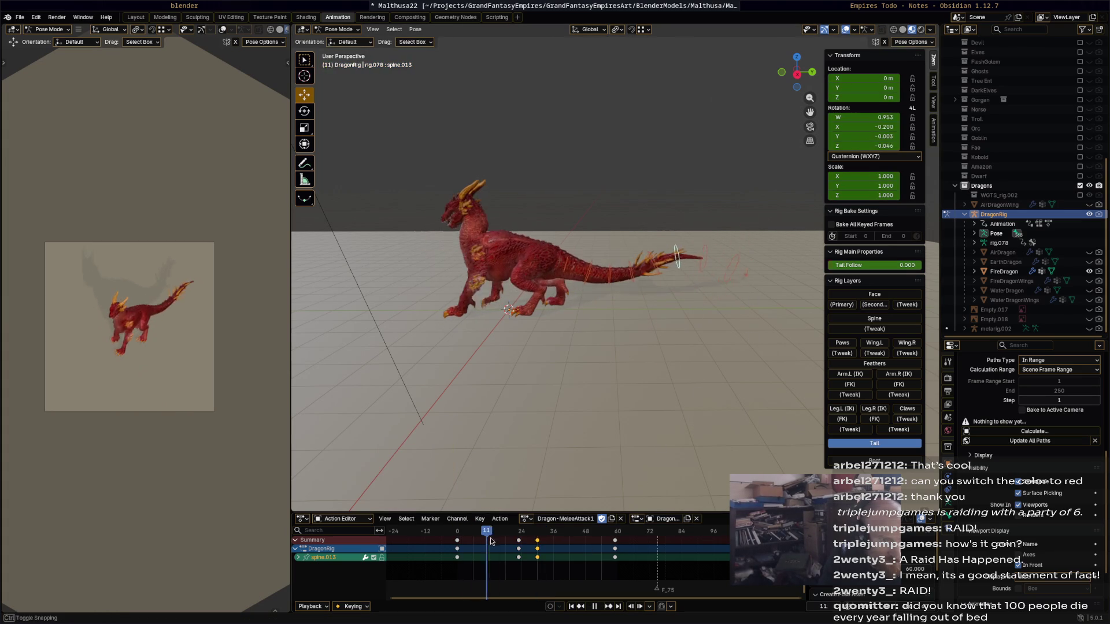
drag(512, 543, 570, 543)
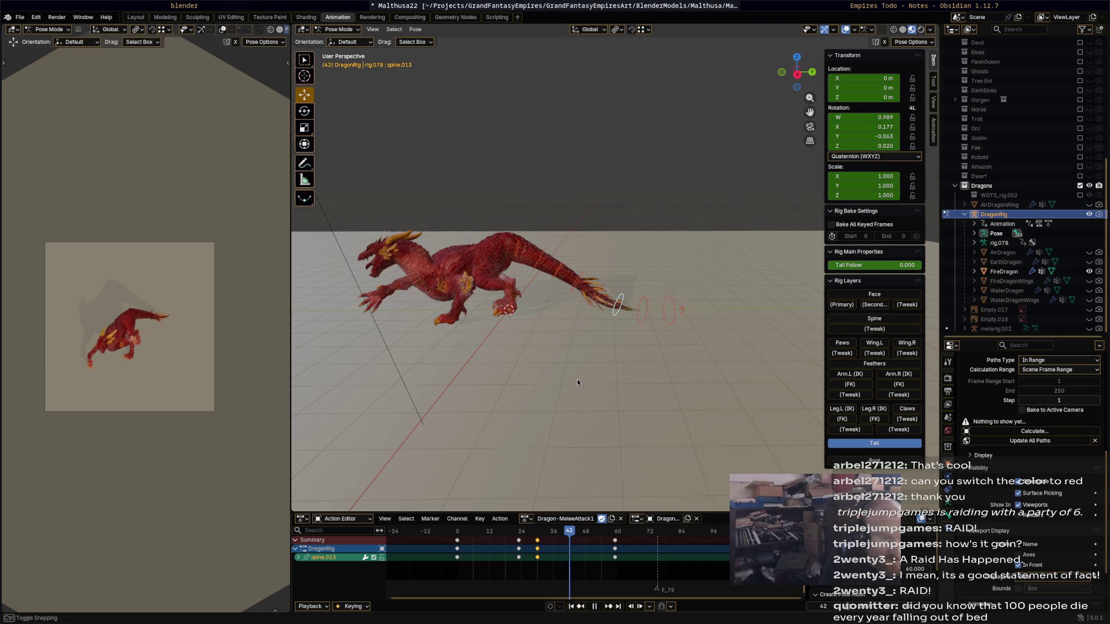
Raise bone spine.001 and key it at frame 42, then play through to frame 49.
click(566, 268)
key(r)
click(565, 260)
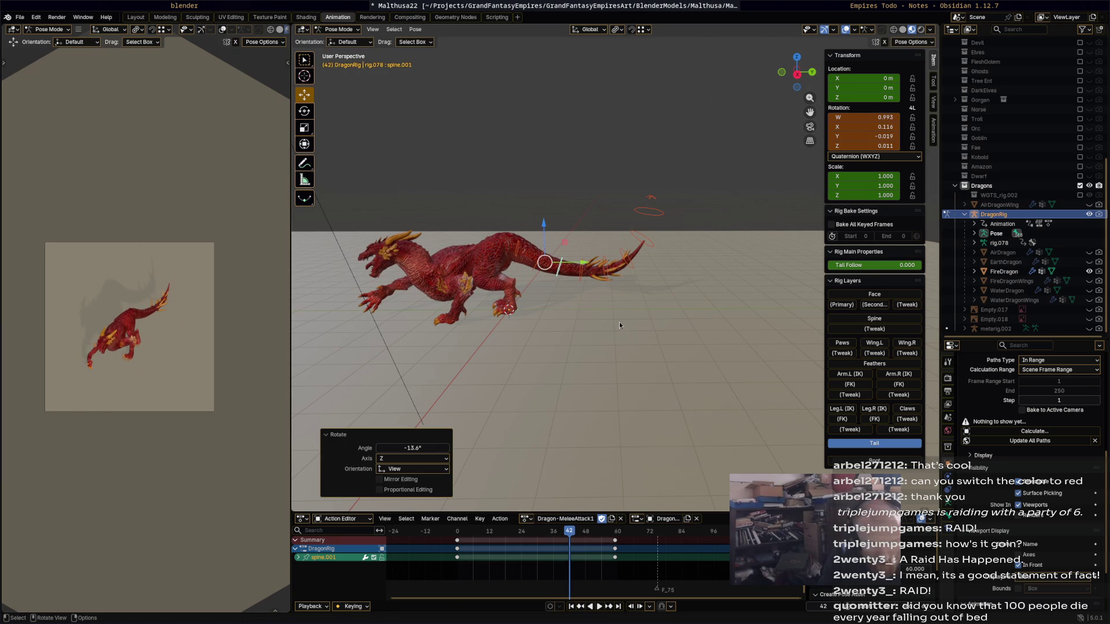
key(i)
key(space)
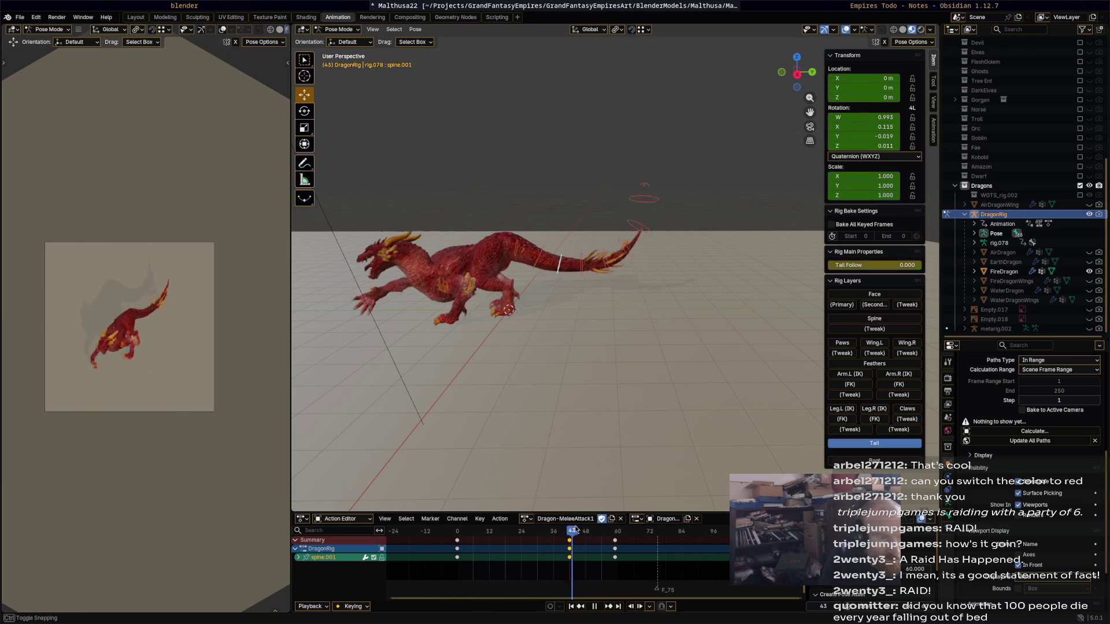
key(space)
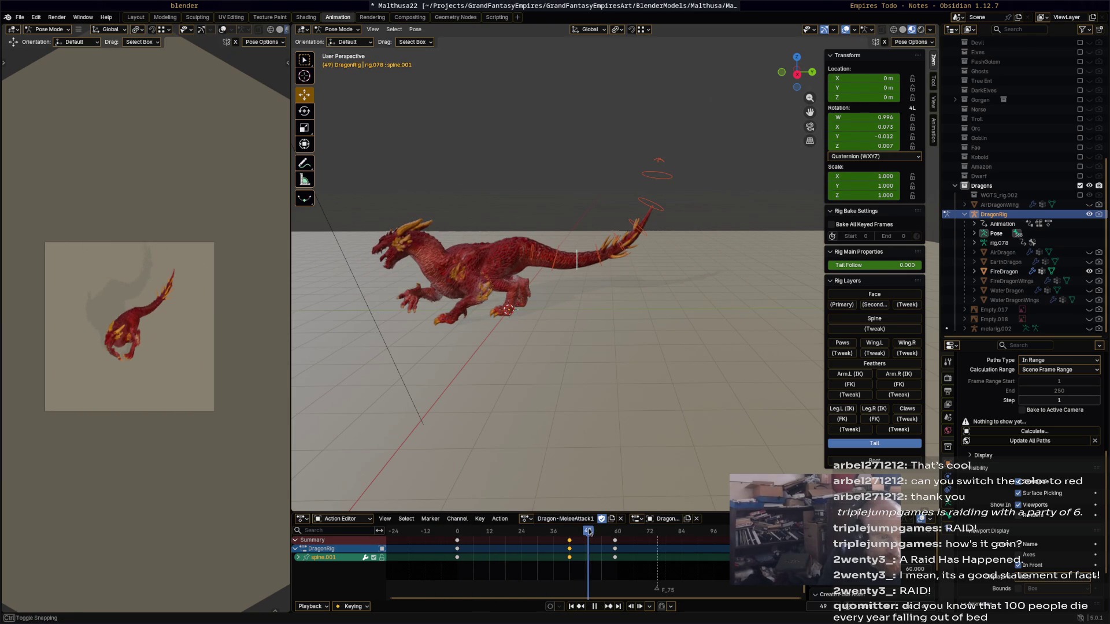
Rotate and key the spine bone at frame 49, review the motion and scrub back to the start.
click(601, 254)
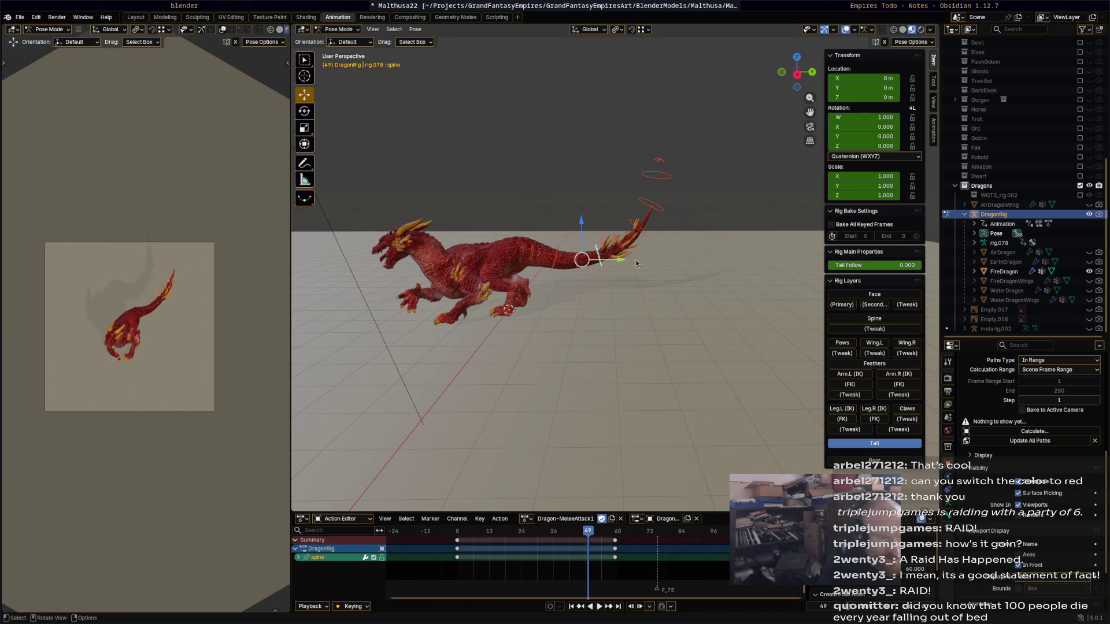
key(r)
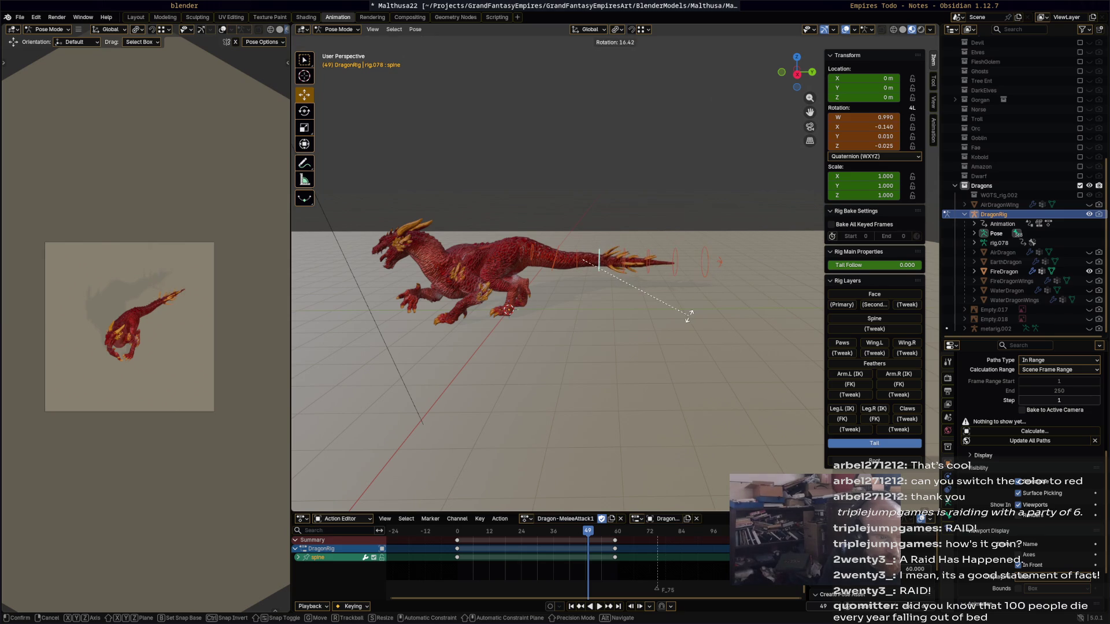
click(688, 329)
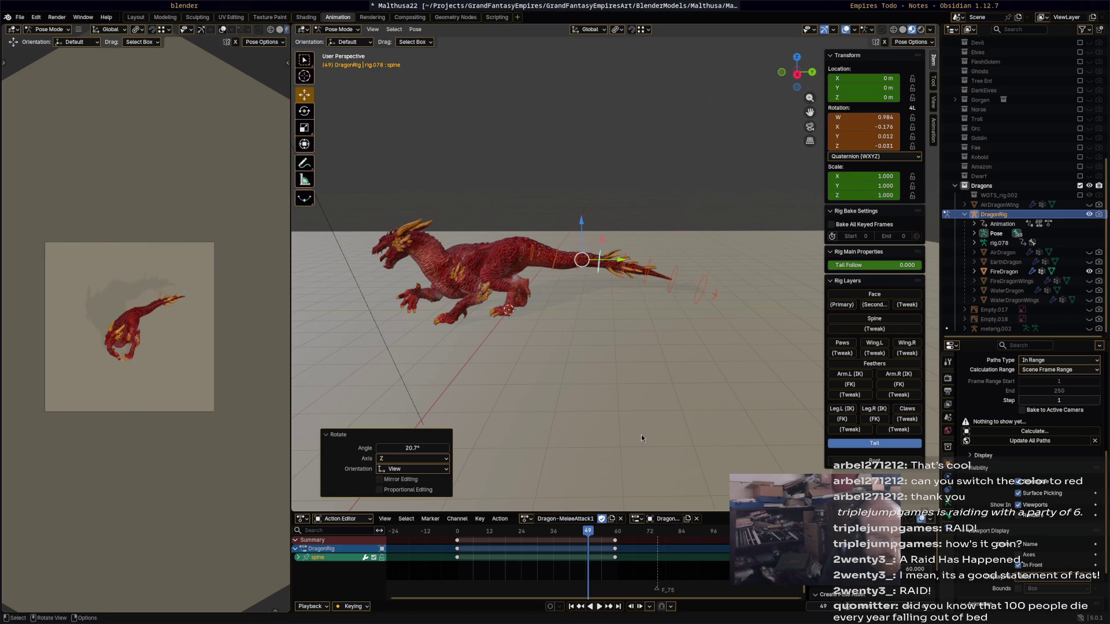
key(i)
key(space)
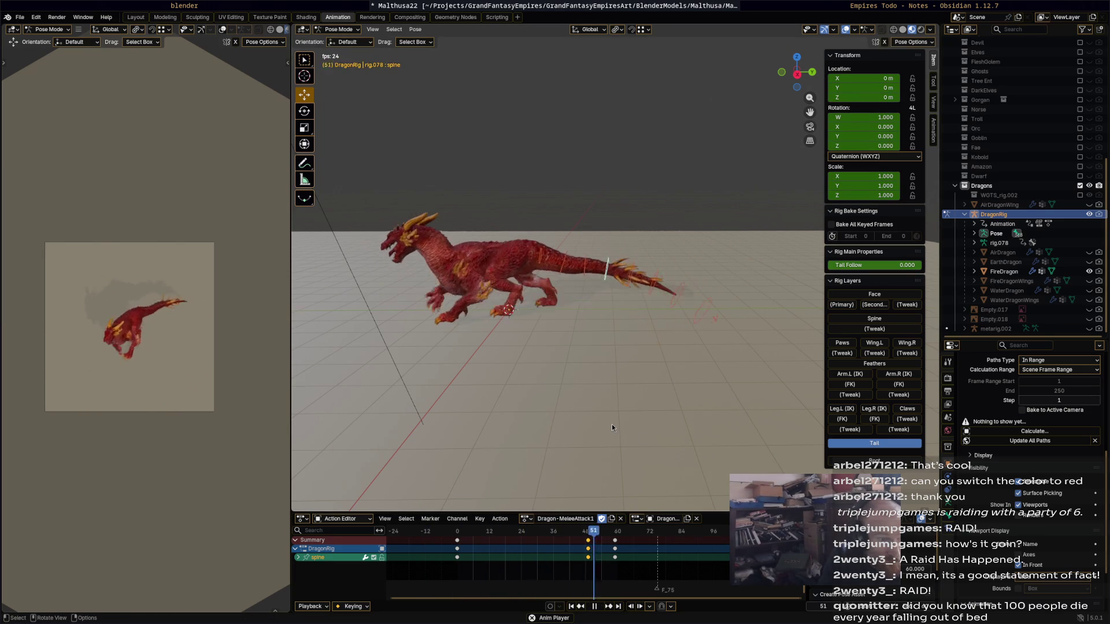
key(space)
mouse_move(457, 530)
mouse_down()
mouse_move(435, 534)
mouse_move(561, 535)
mouse_up()
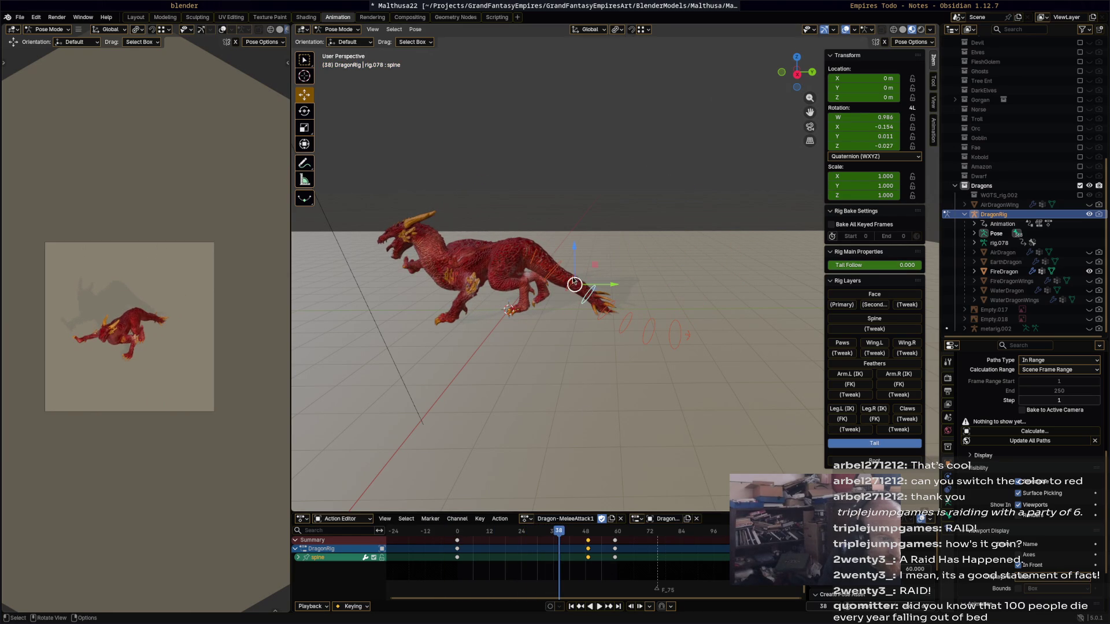
Key a tail rotation at frame 38, then undo it and play to frame 40.
key(r)
click(667, 264)
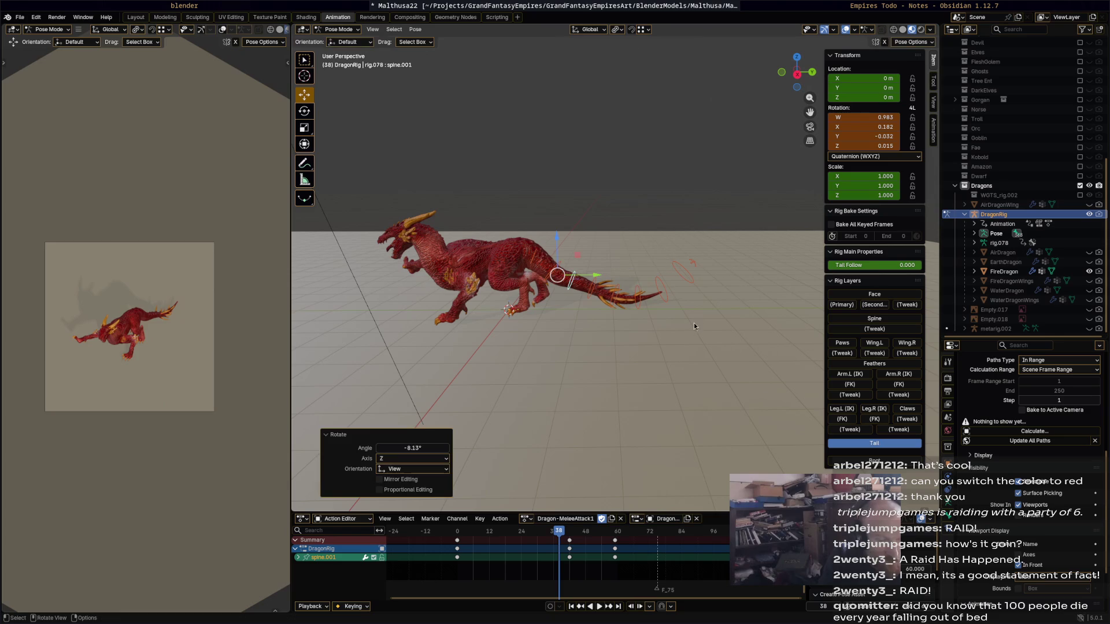
key(i)
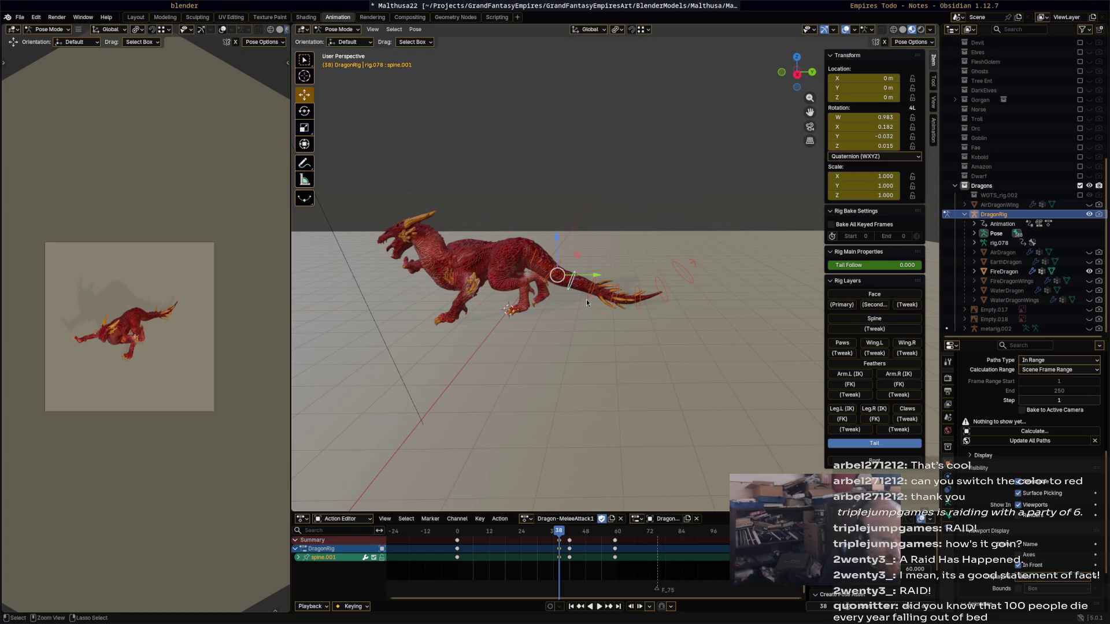
key(ctrl+z)
key(ctrl+z)
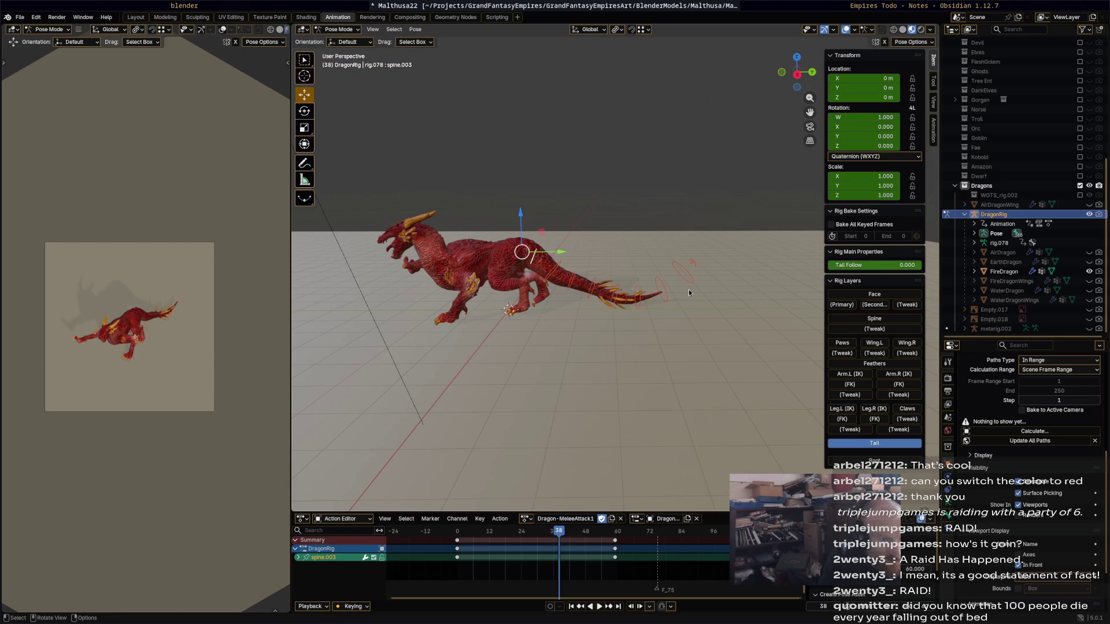
key(space)
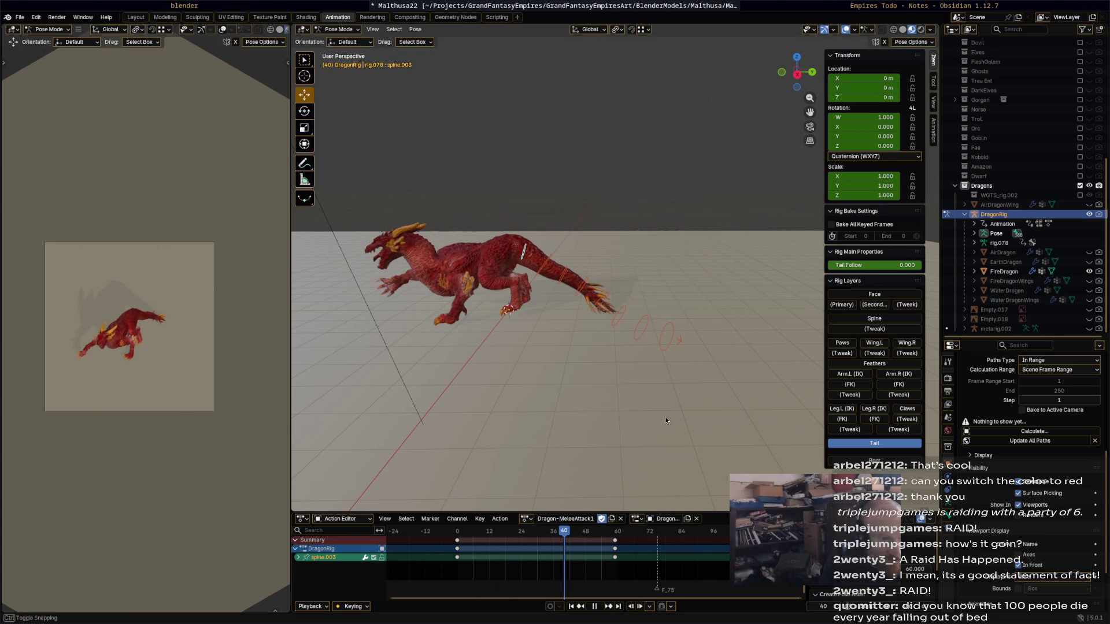
key(space)
Bend the spine.003 tail bone slightly at frame 40 and replay the animation.
key(r)
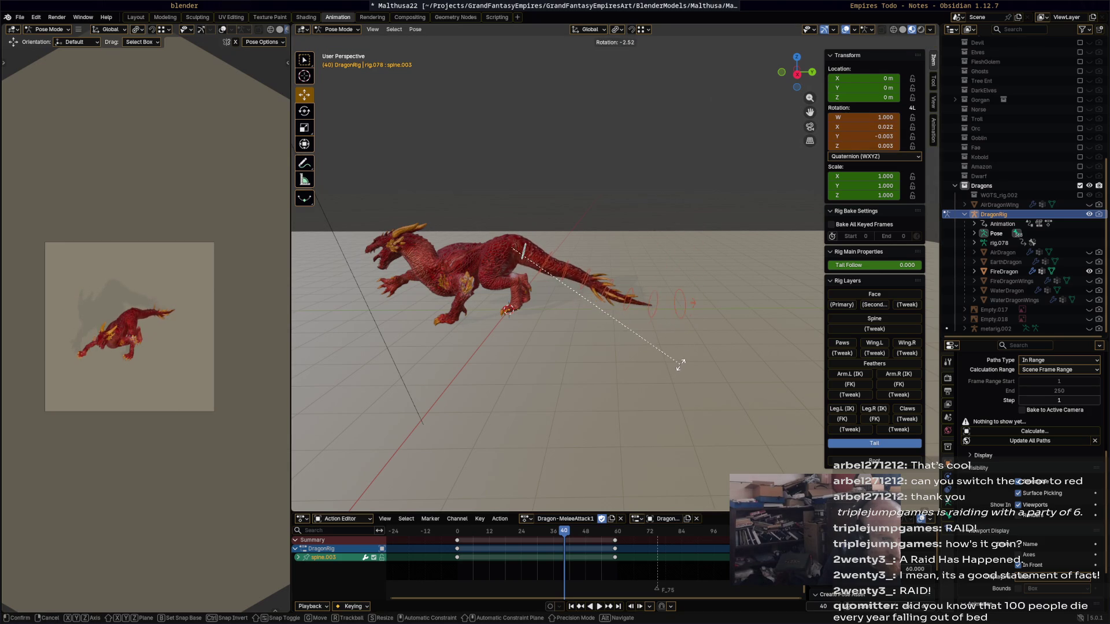
click(681, 366)
key(space)
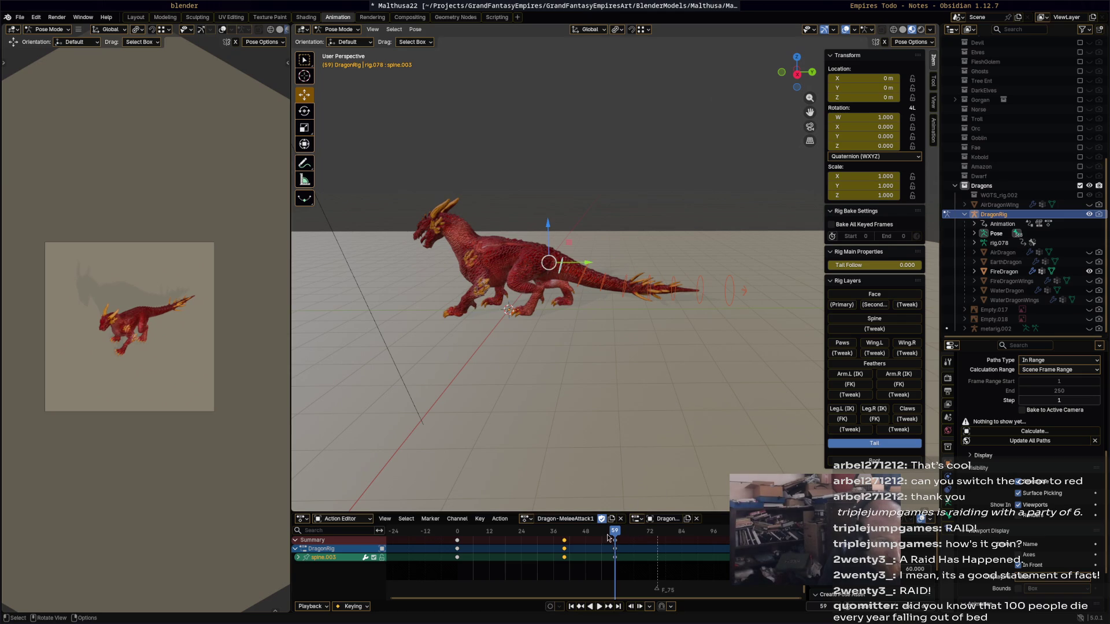
At frame 48, rotate spine.014 by 35° and spine.013 by 24° to curl the tail end, then replay.
drag(607, 535, 585, 532)
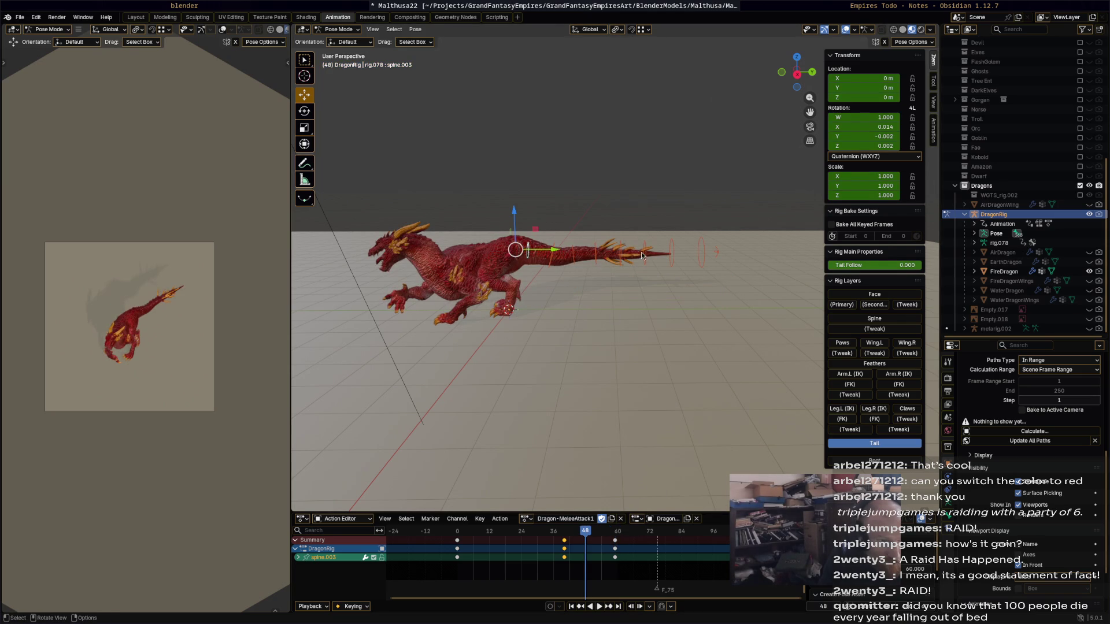
click(671, 253)
key(r)
click(669, 308)
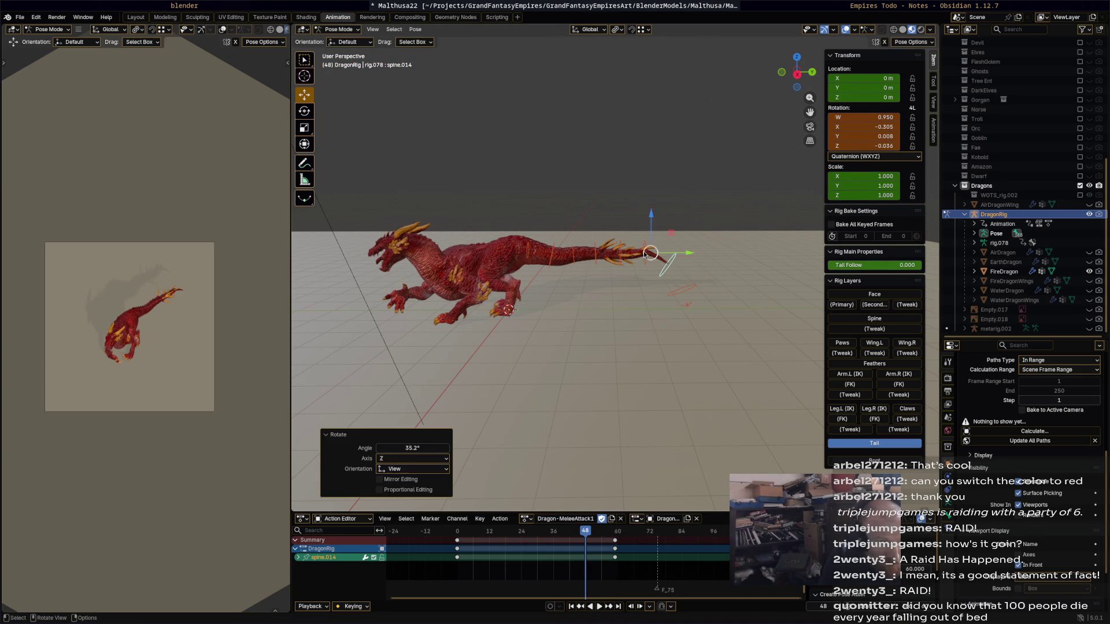
click(648, 263)
key(r)
click(648, 275)
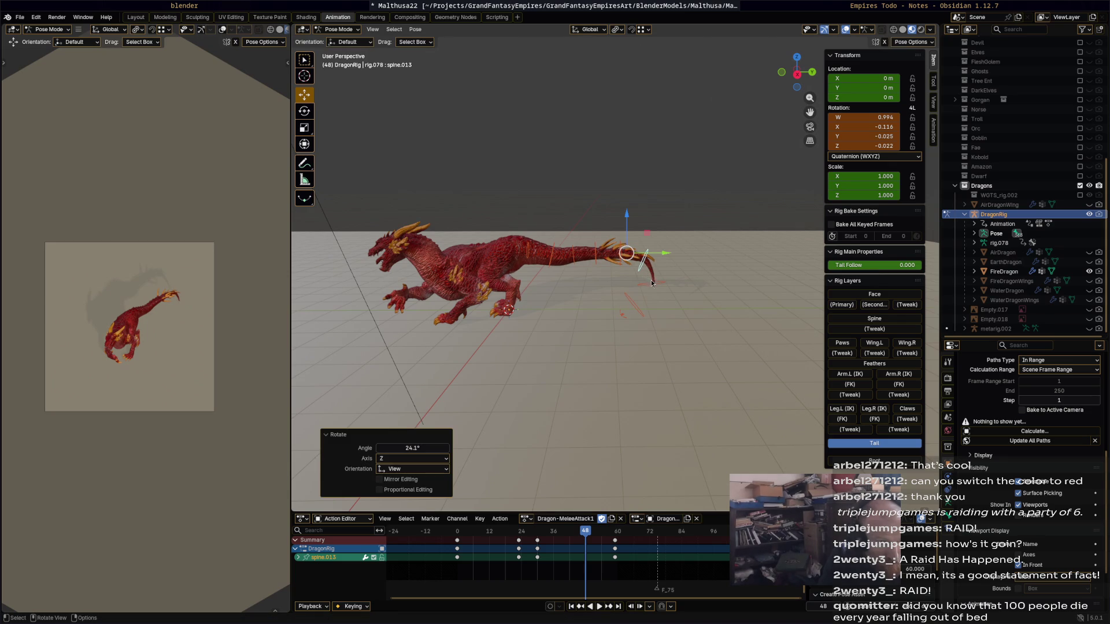
key(space)
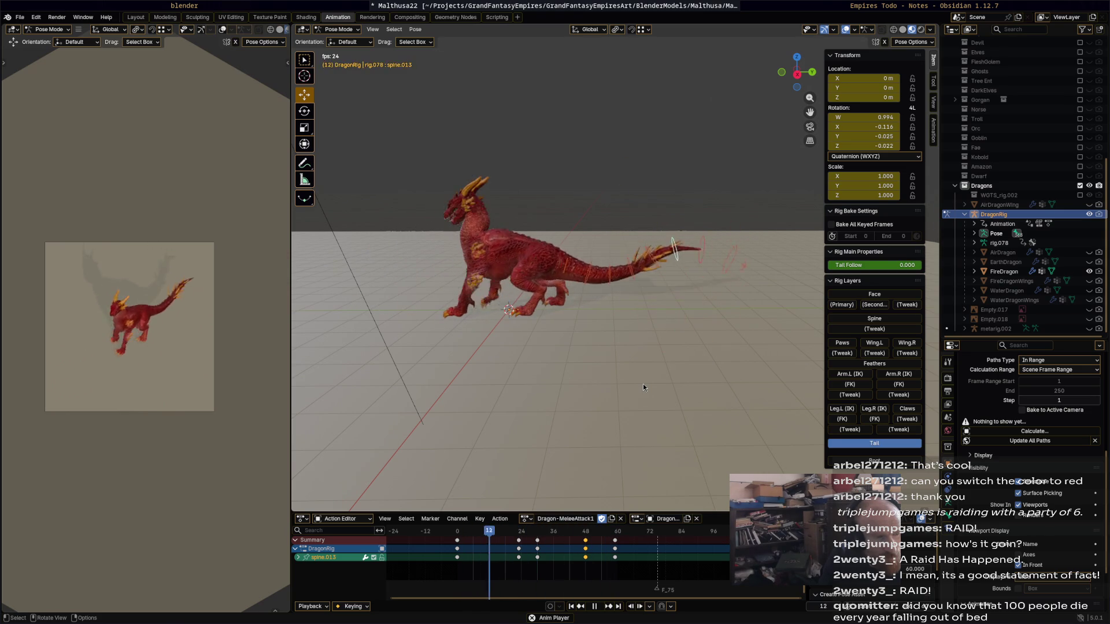
From a top-down view, swing spine.002 sideways and key it at frame 22.
mouse_move(643, 386)
middle_down()
mouse_move(602, 367)
mouse_move(553, 406)
mouse_move(497, 532)
middle_up()
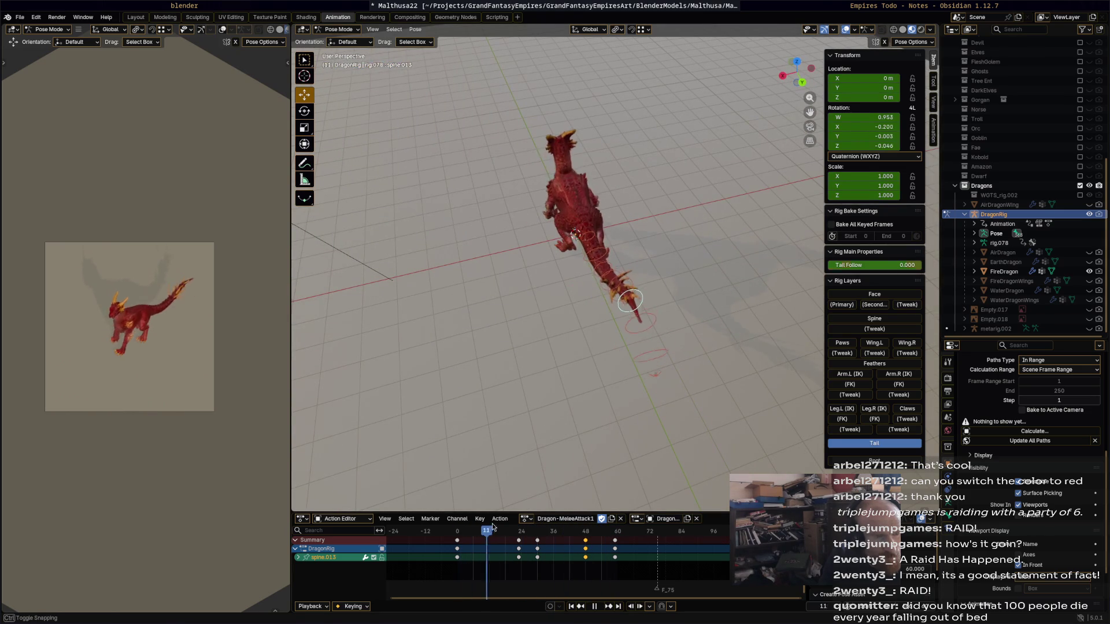
middle_drag(613, 345, 523, 440)
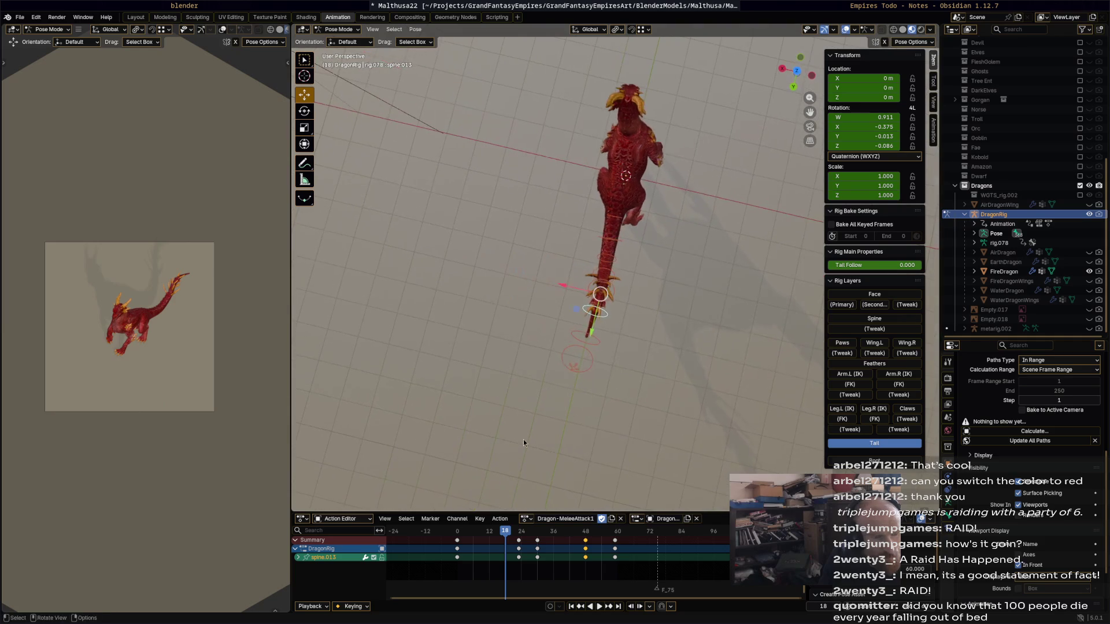
key(space)
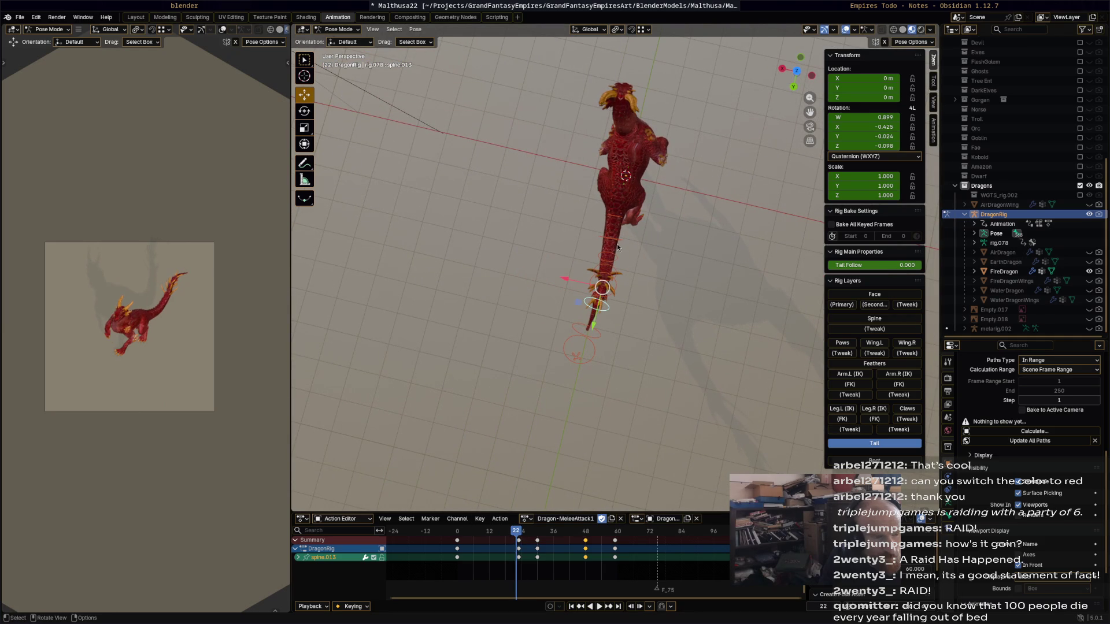
click(617, 244)
key(r)
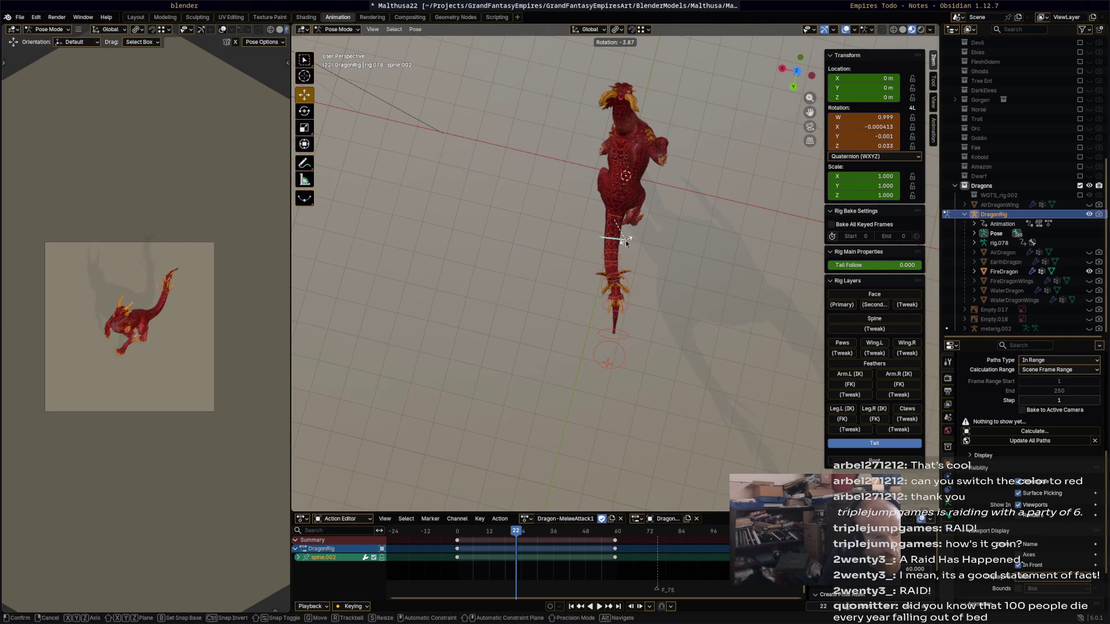
click(637, 250)
key(i)
key(space)
Rotate and key the tail at frame 40, review playback and start Save As.
click(498, 531)
drag(499, 531, 564, 529)
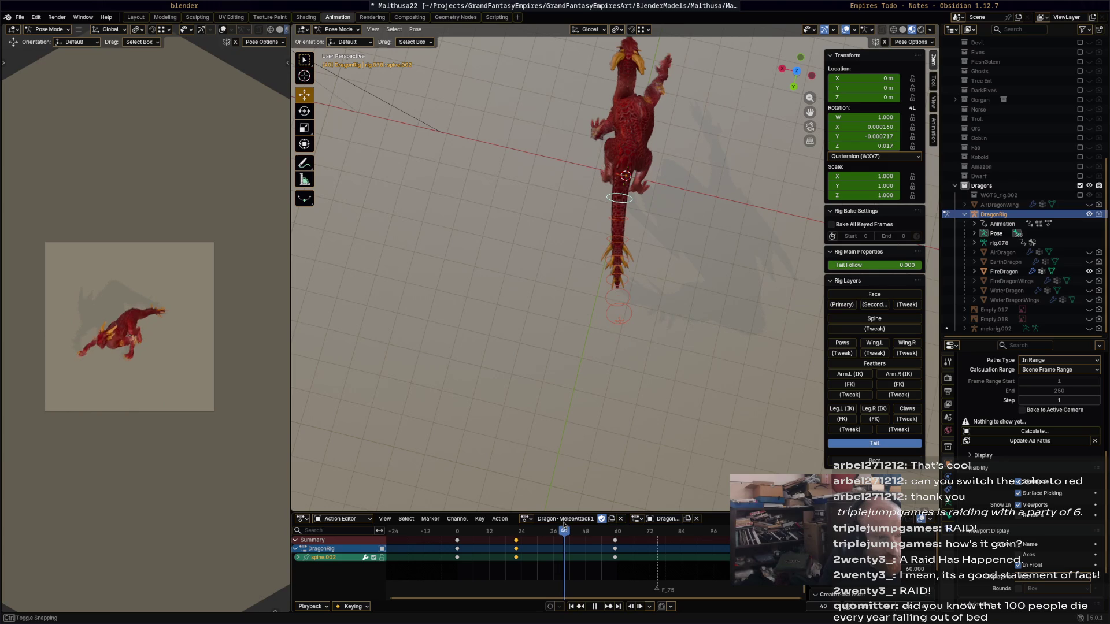
key(r)
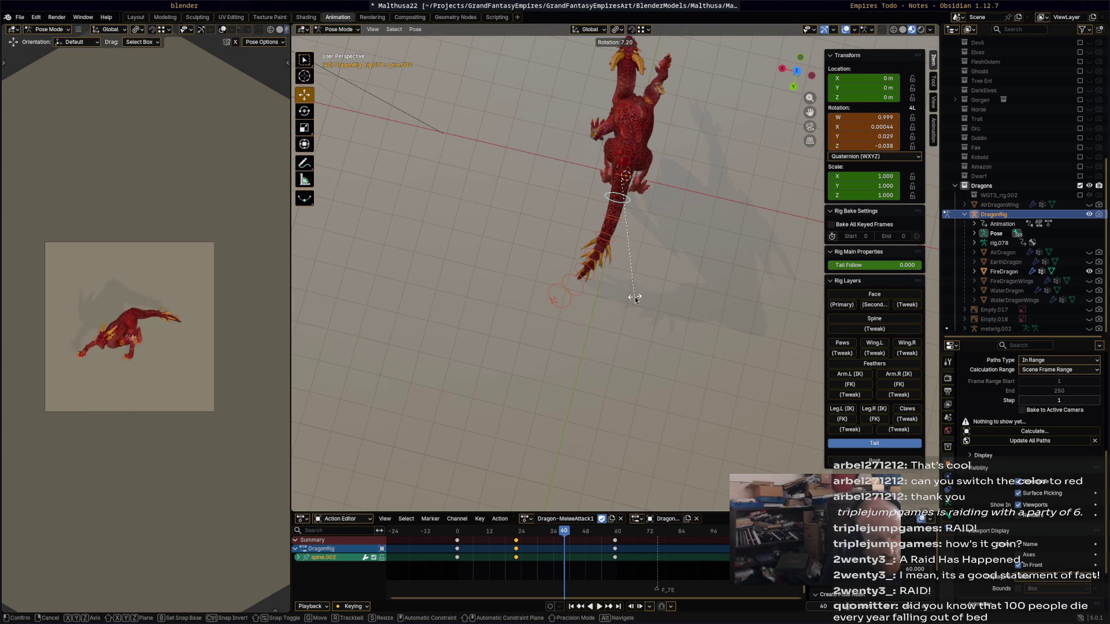
click(635, 297)
key(i)
key(space)
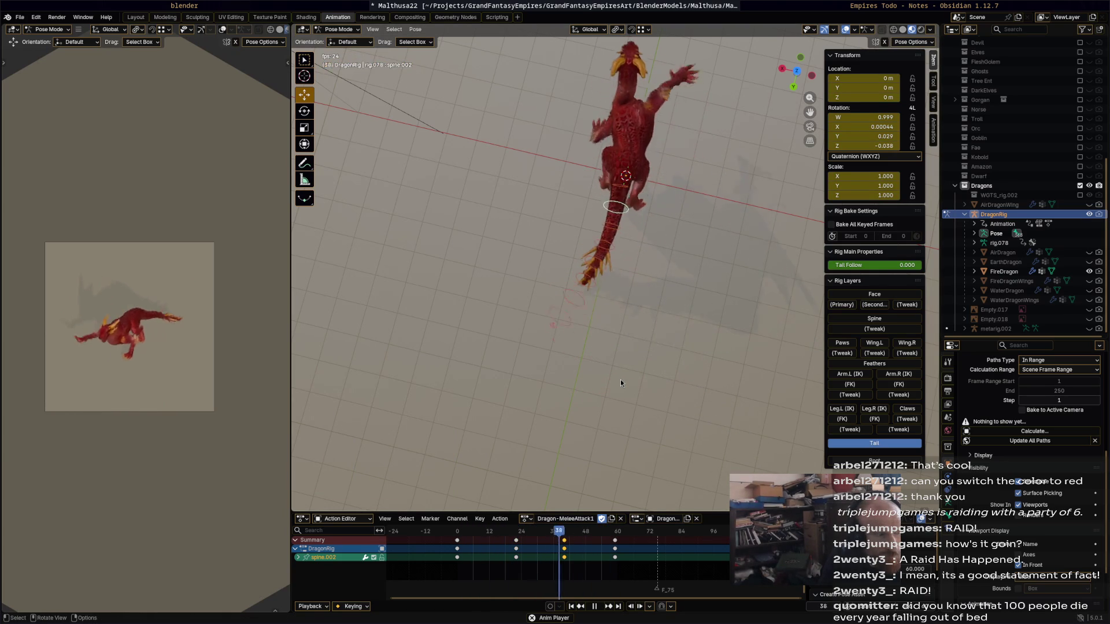
key(ctrl+shift+s)
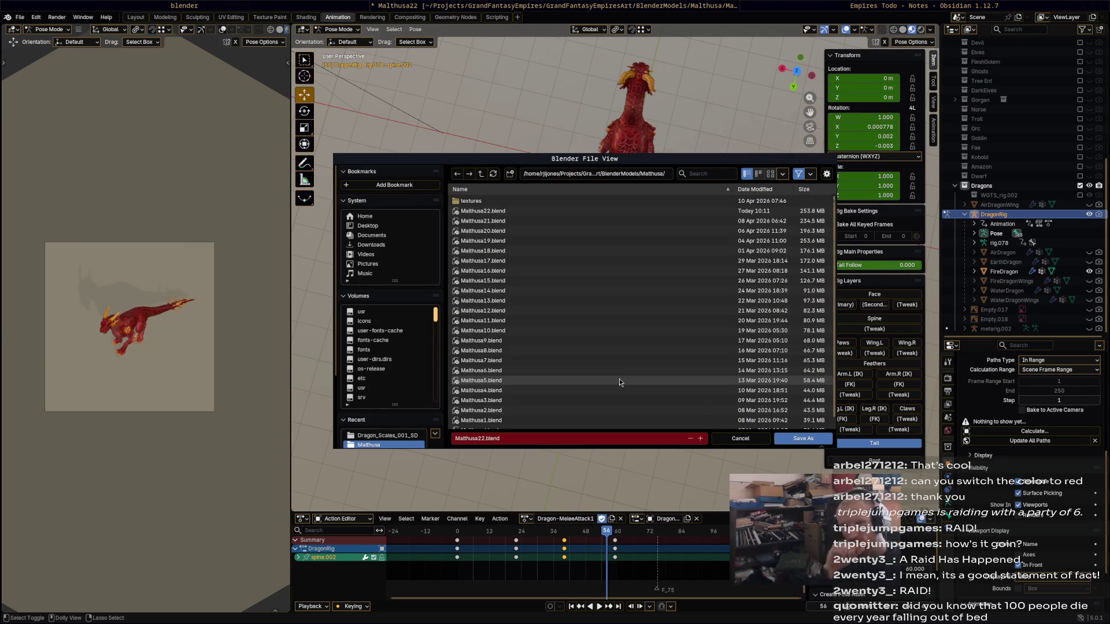
Save the scene as Malthusa22.blend and show the FireDragonWings object in the viewport.
mouse_move(693, 144)
middle_down()
mouse_move(599, 305)
mouse_move(681, 260)
middle_up()
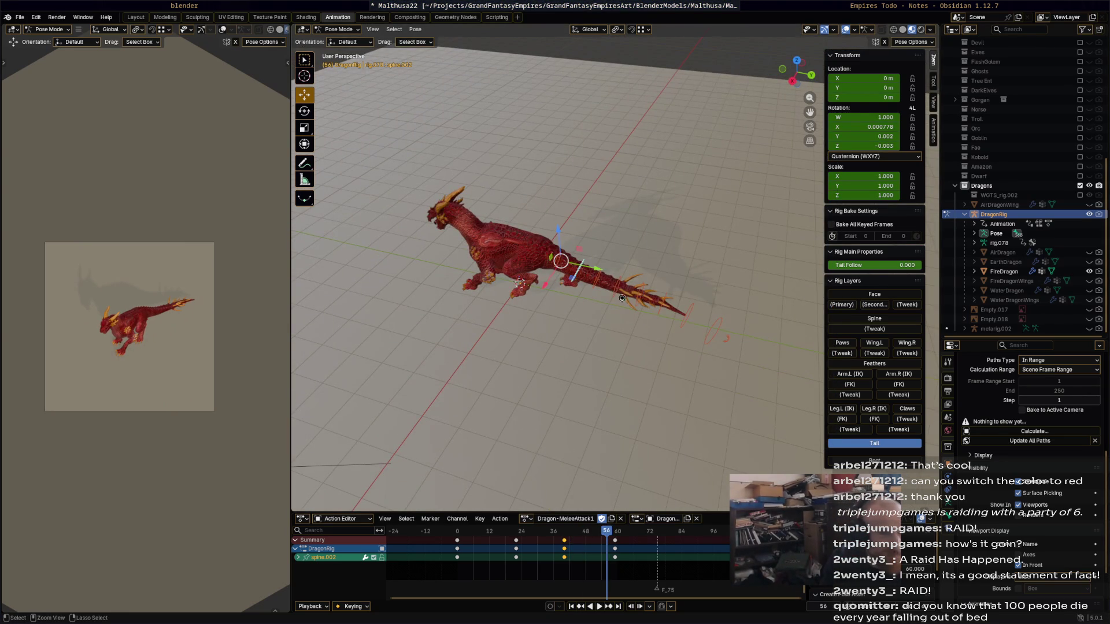
key(ctrl+s)
middle_drag(618, 293, 667, 243)
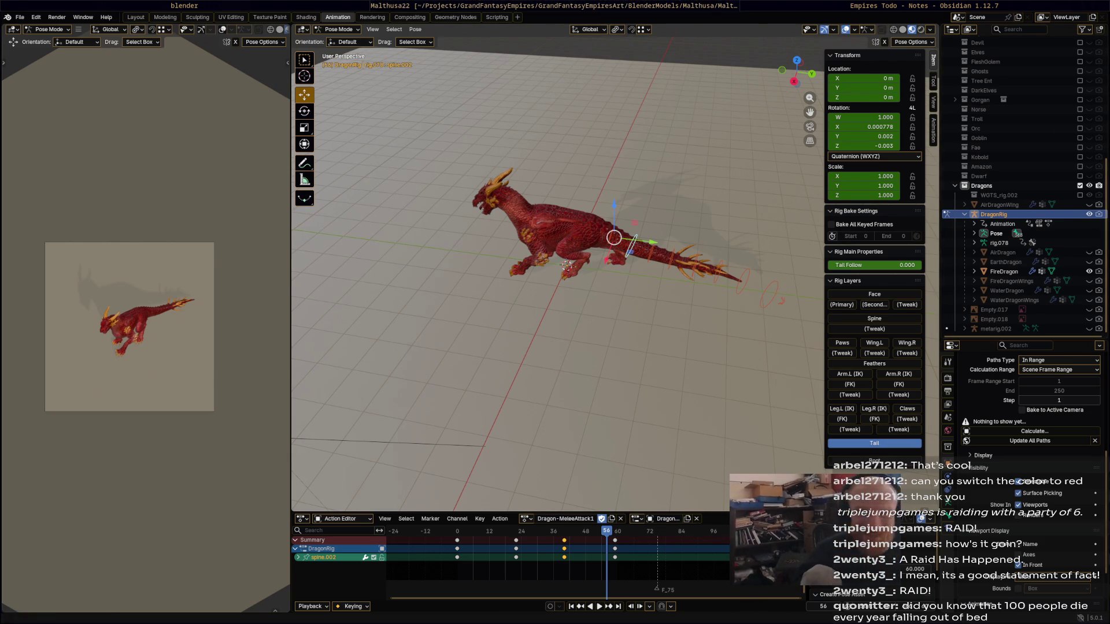
click(1089, 281)
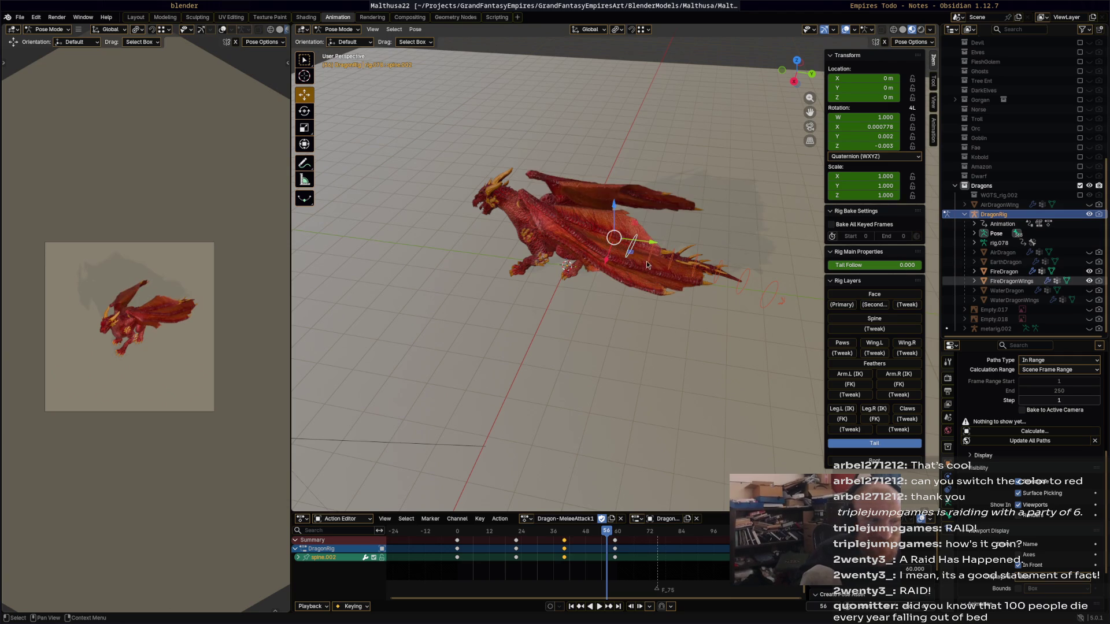
Turn on the Wing.L, Wing.R and Feathers rig layers and play the animation with the wings.
middle_drag(711, 330, 730, 321)
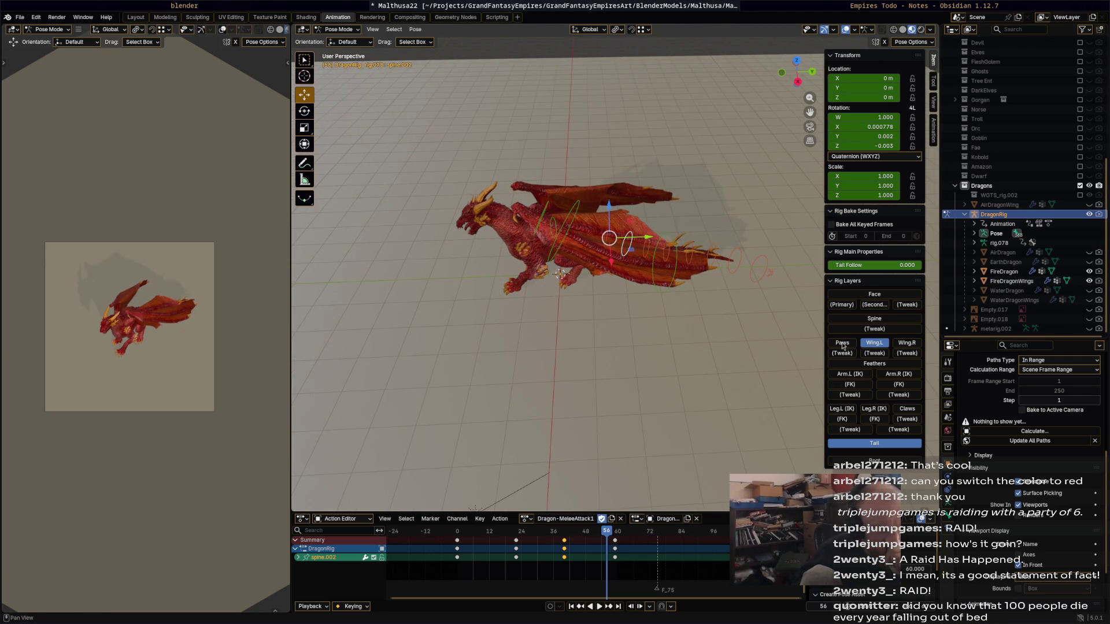
middle_drag(586, 257, 629, 234)
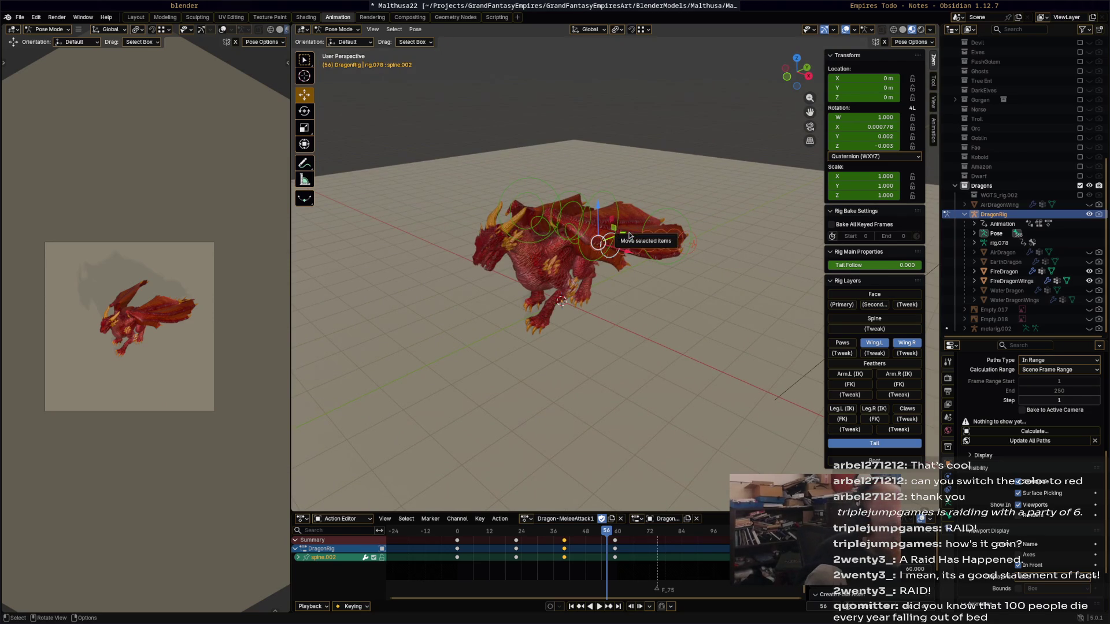
mouse_move(667, 242)
middle_down()
mouse_move(667, 284)
mouse_move(618, 328)
middle_up()
click(883, 365)
scroll(619, 328, up, 4)
key(space)
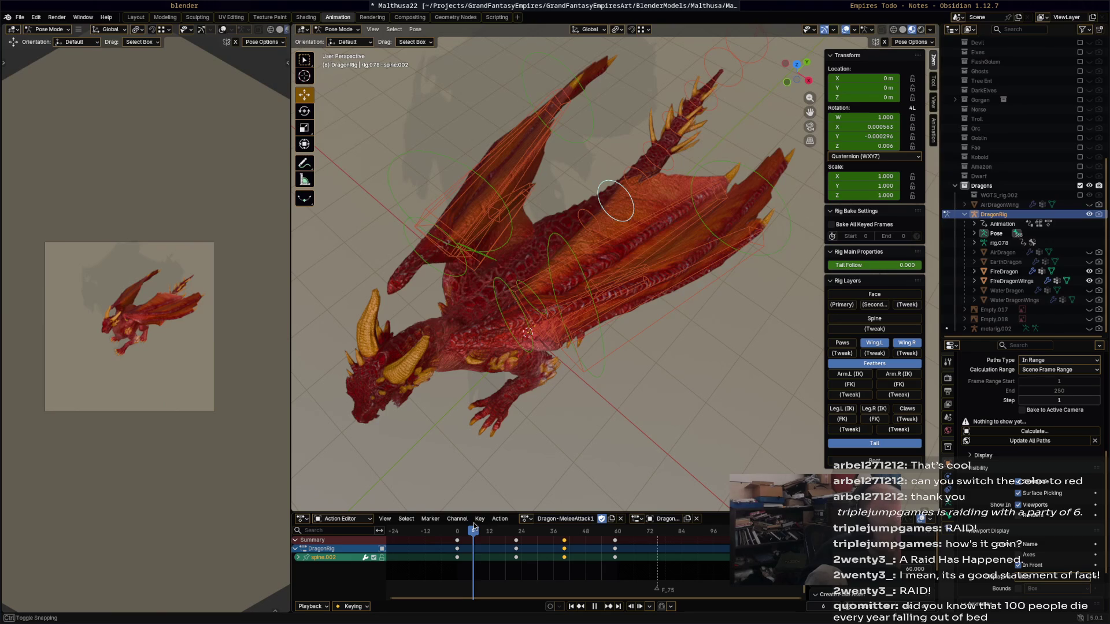
Scrub to frame 22, select all wing and feather bones and box-select their keyframes from frame 12 on.
drag(474, 526, 500, 538)
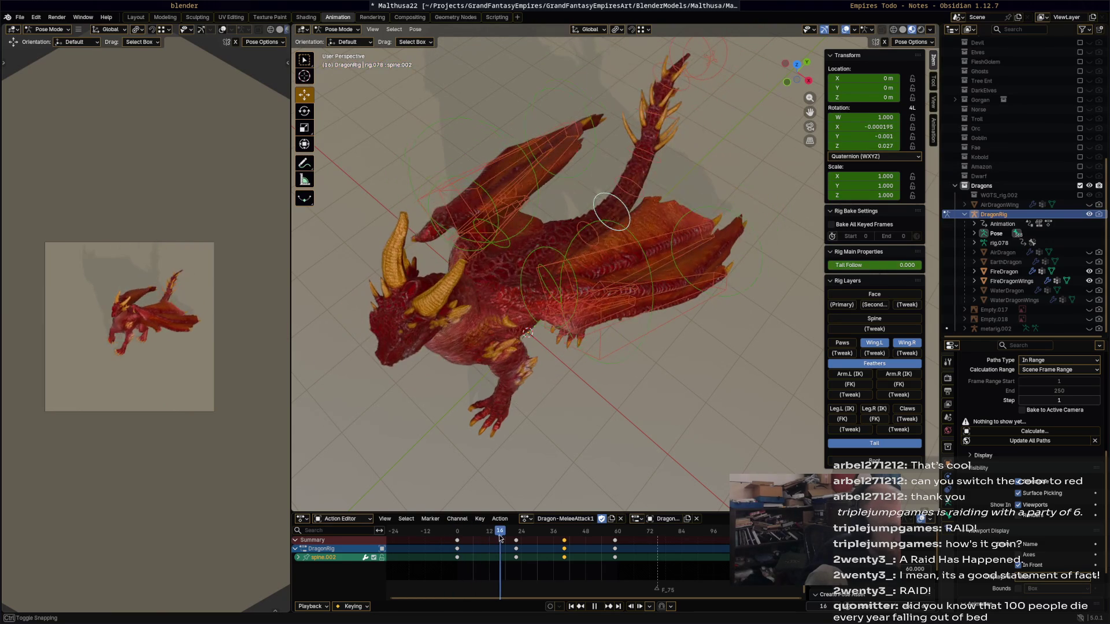
drag(501, 538, 518, 537)
middle_drag(552, 366, 520, 187)
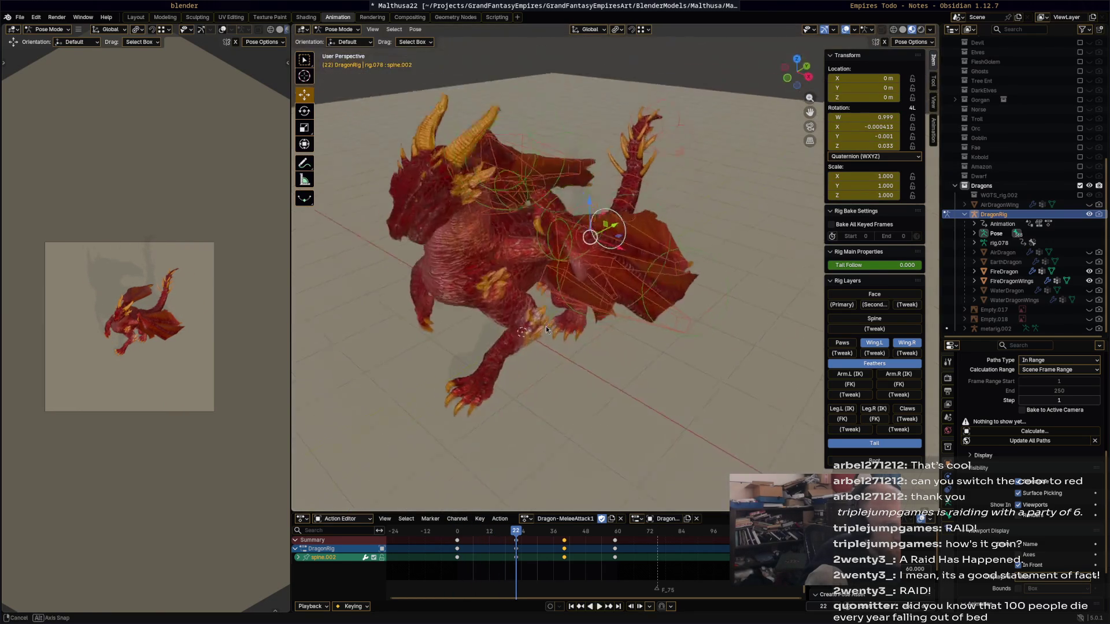
click(538, 166)
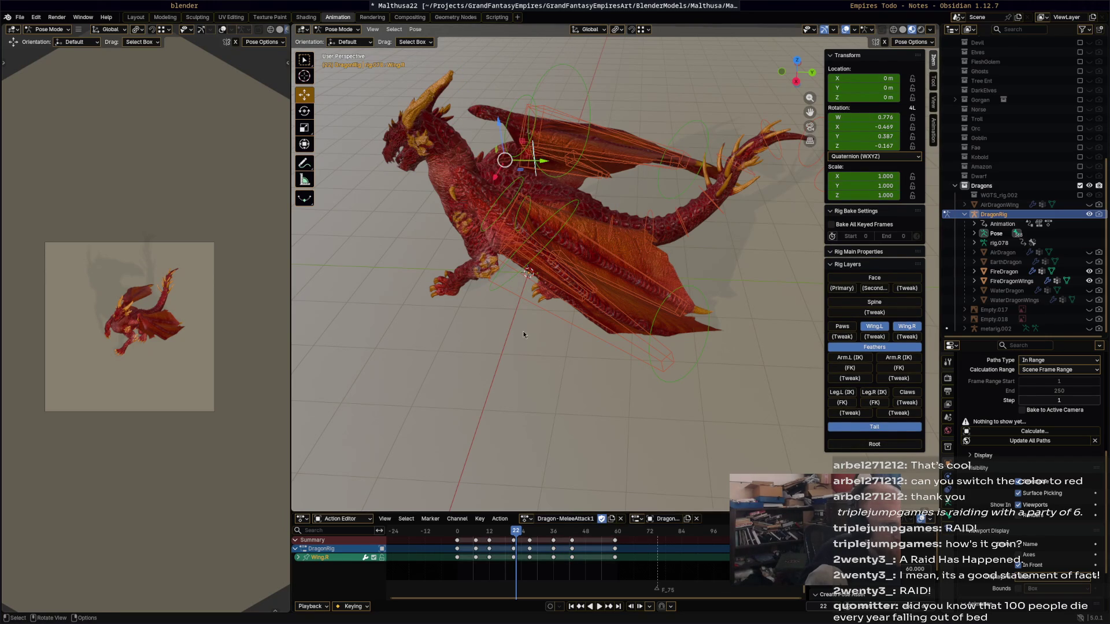
middle_drag(517, 336, 526, 335)
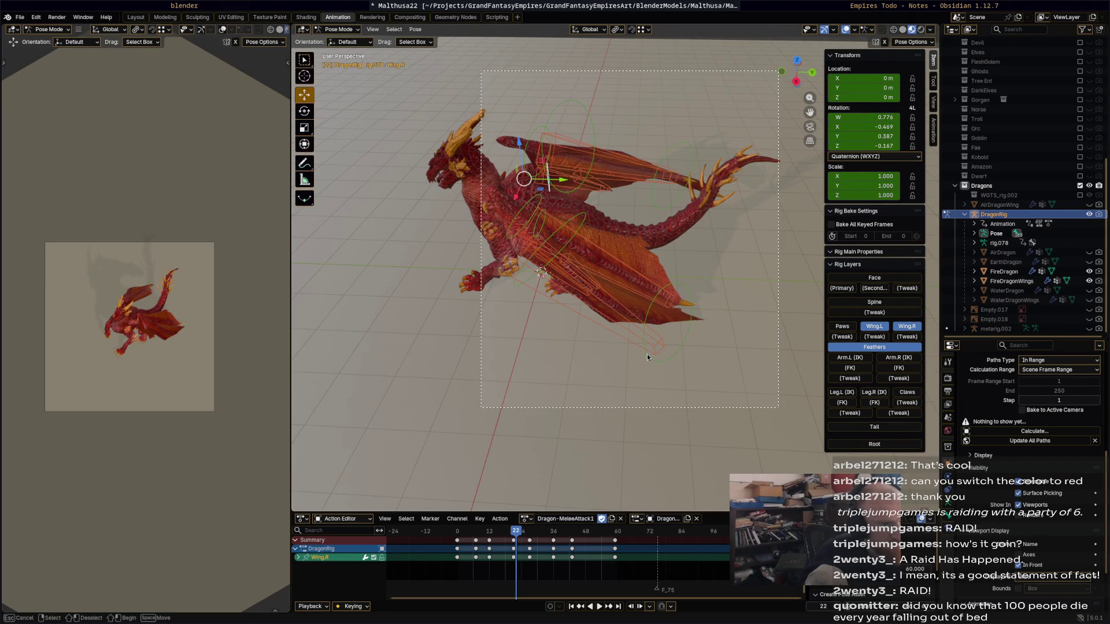
key(a)
drag(471, 532, 730, 565)
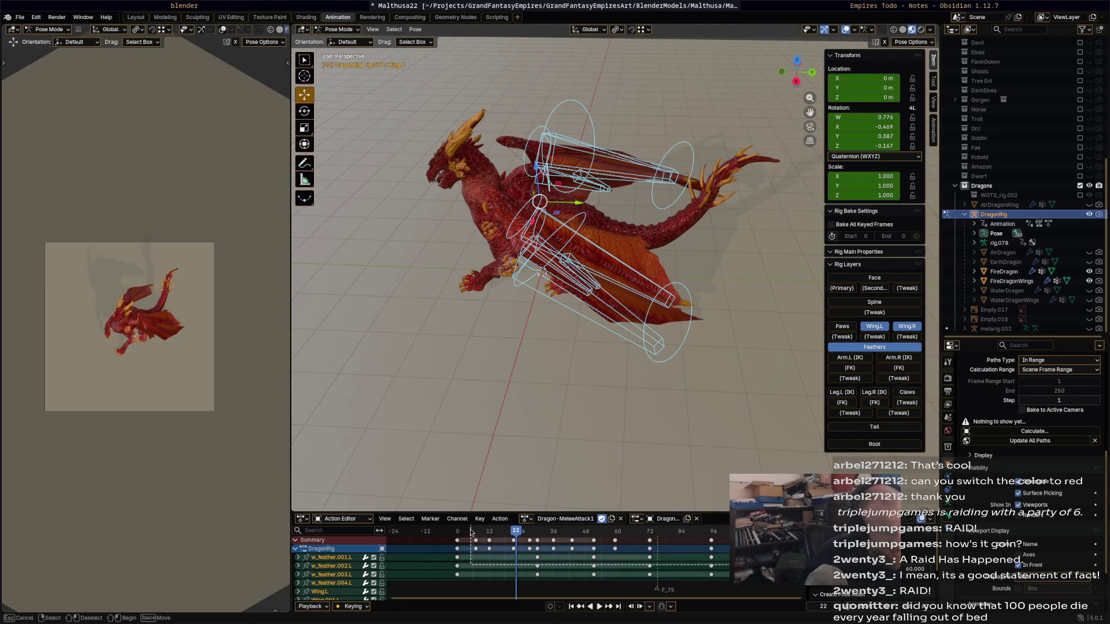
Delete the attack action's keyframes at frames 72 and 96 and play the shortened animation.
drag(467, 533, 469, 535)
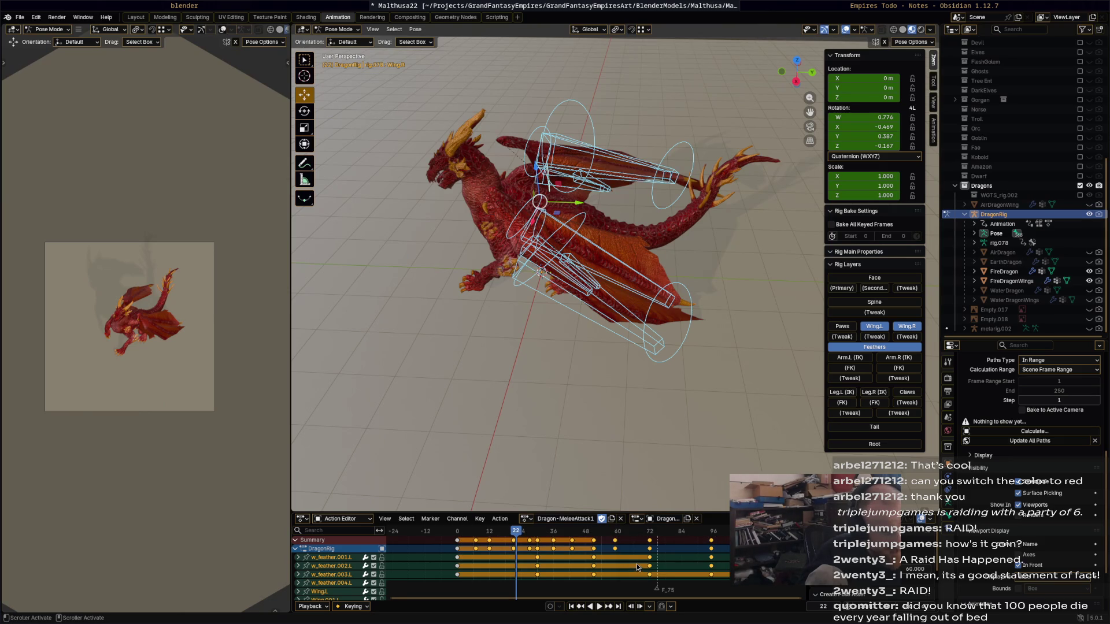
click(636, 564)
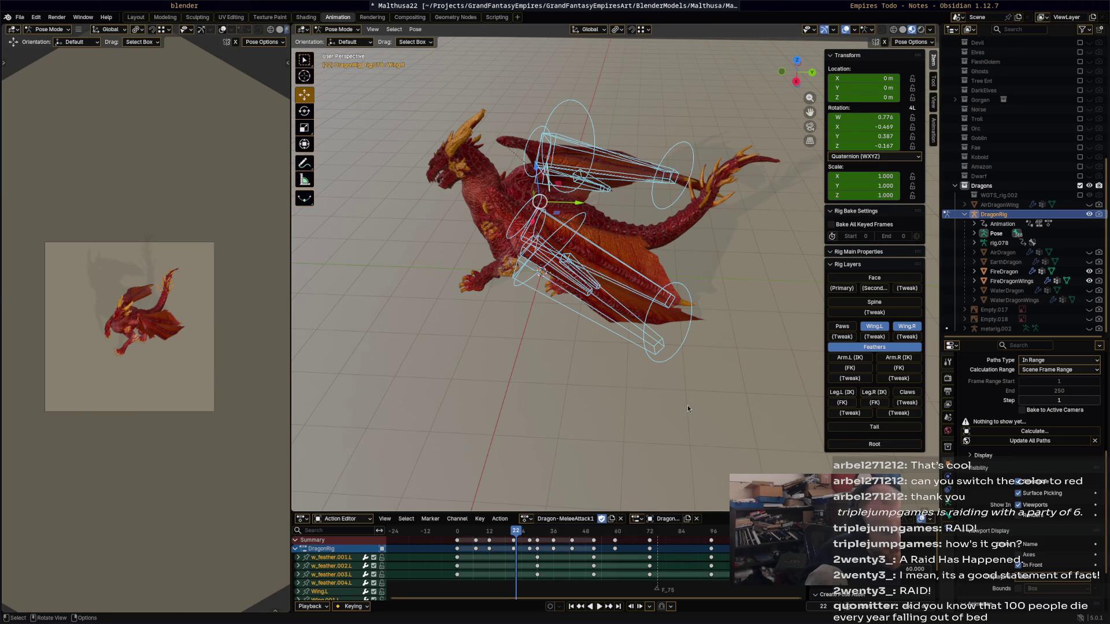
mouse_move(522, 536)
mouse_down()
mouse_move(658, 544)
mouse_move(616, 530)
mouse_up()
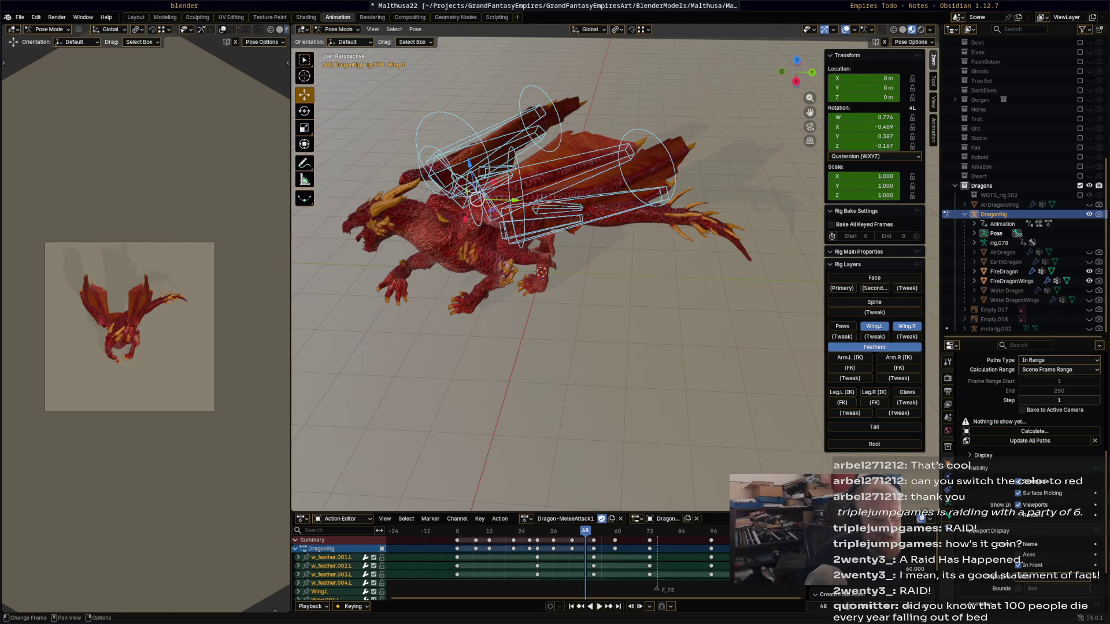
drag(639, 537, 737, 553)
key(x)
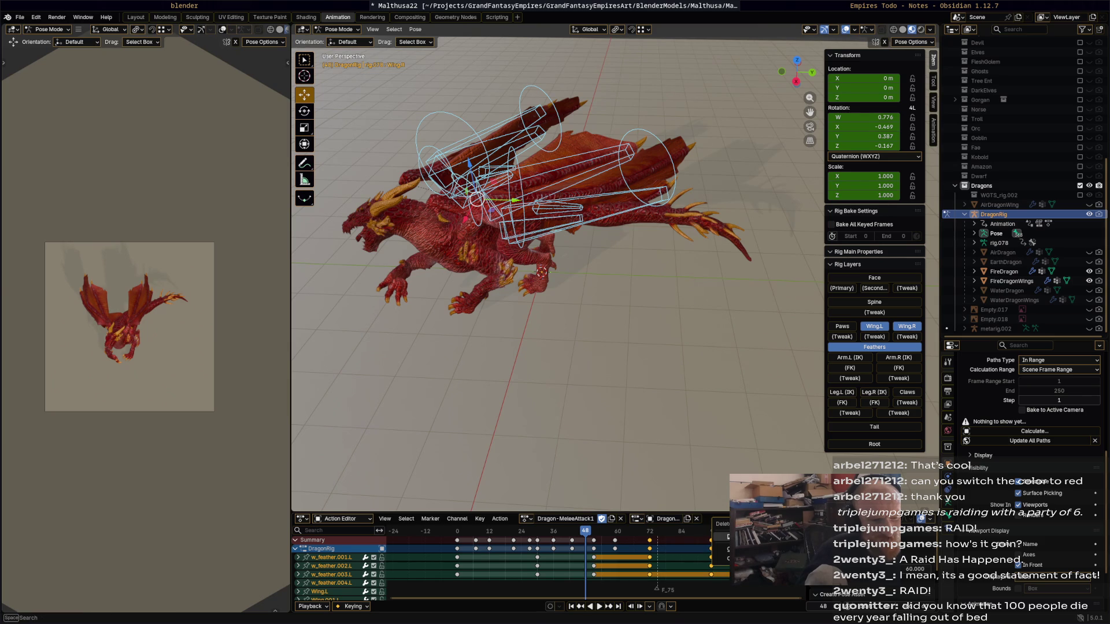
key(space)
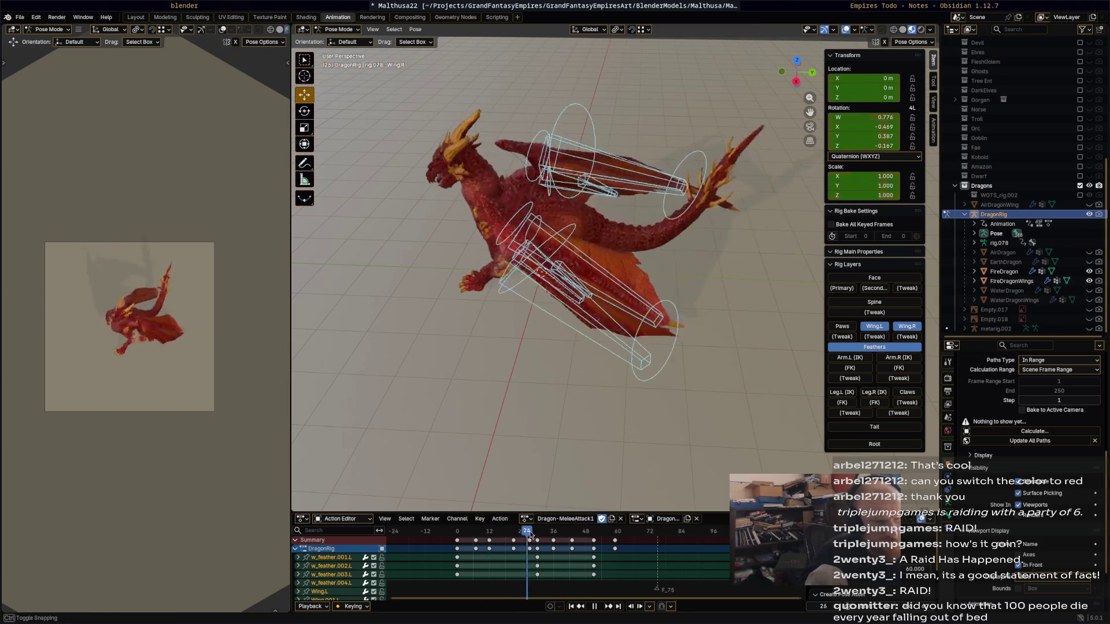
Stop playback at frame 40 and rotate three right wing bones into a new pose.
key(Escape)
click(524, 337)
key(r)
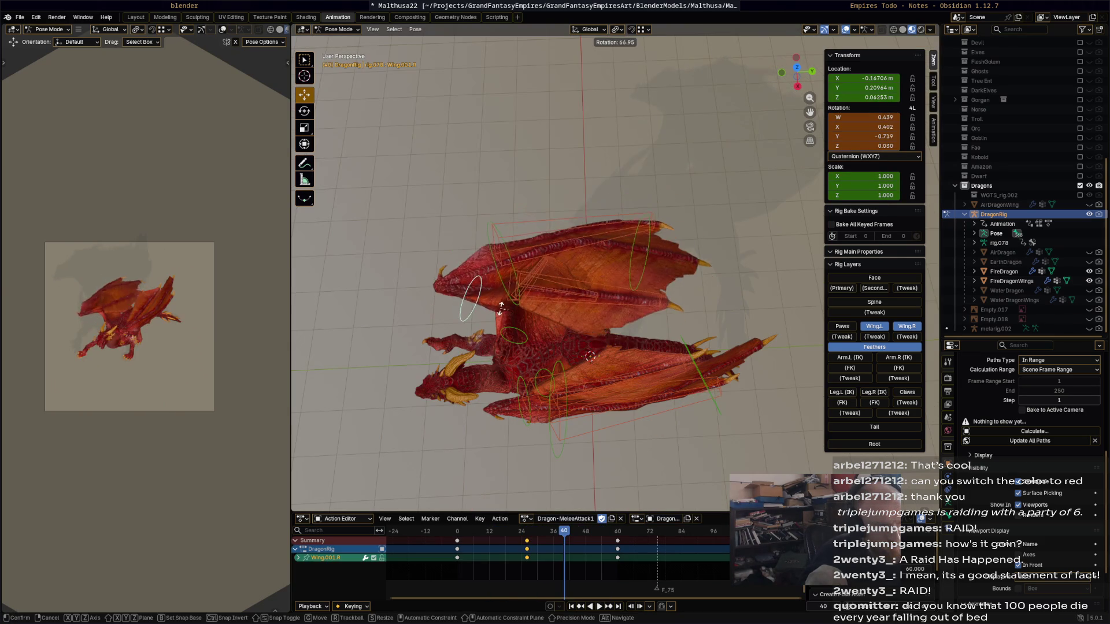
click(525, 336)
click(531, 336)
key(r)
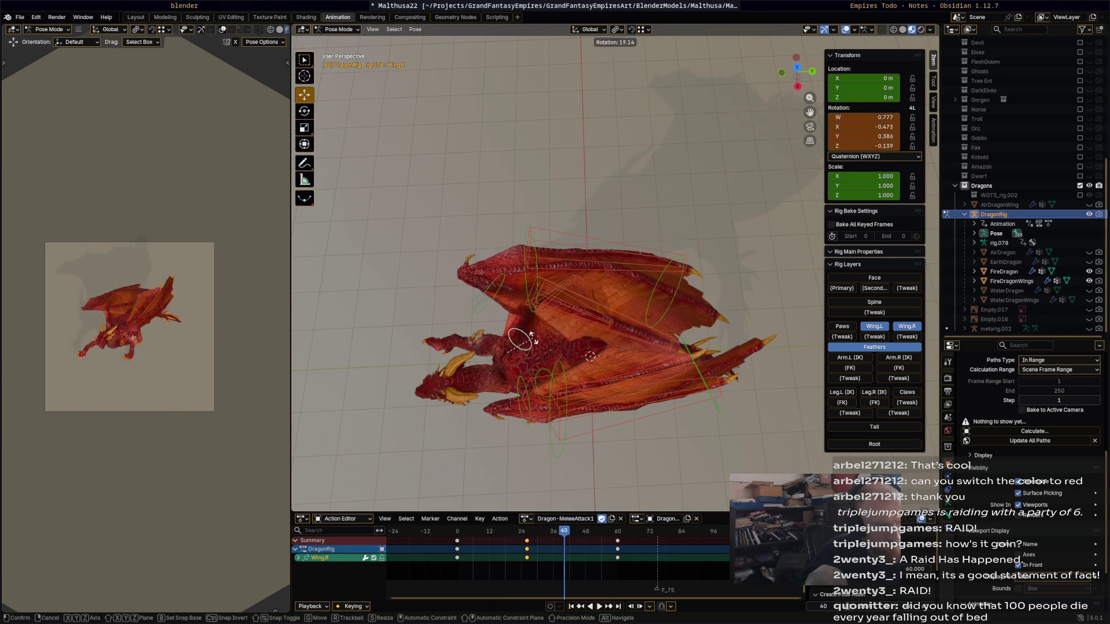
click(530, 338)
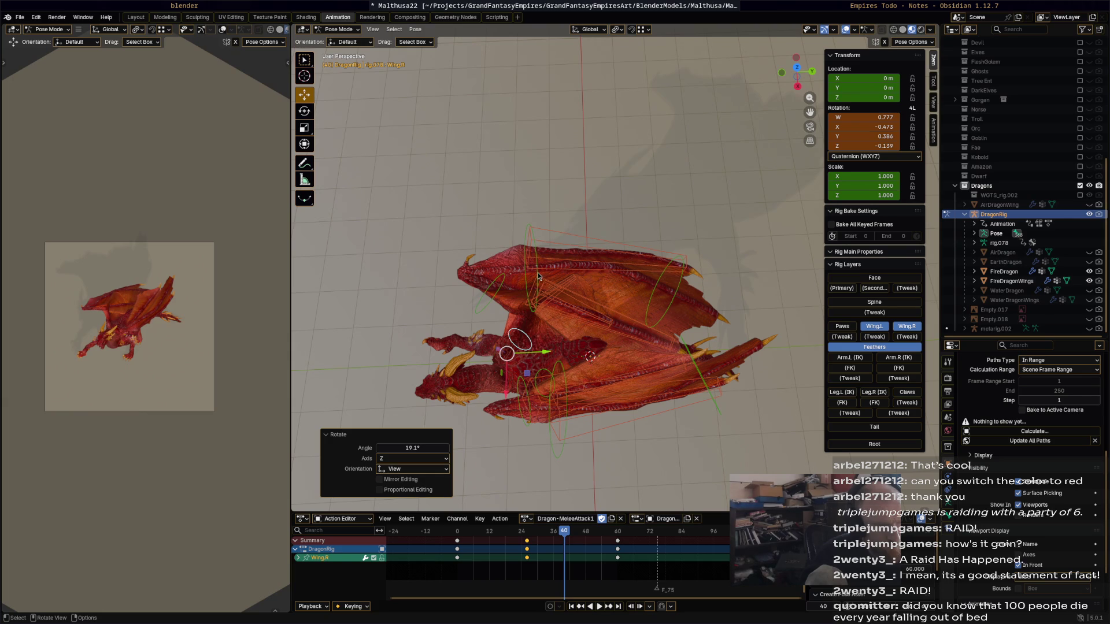
click(538, 272)
key(r)
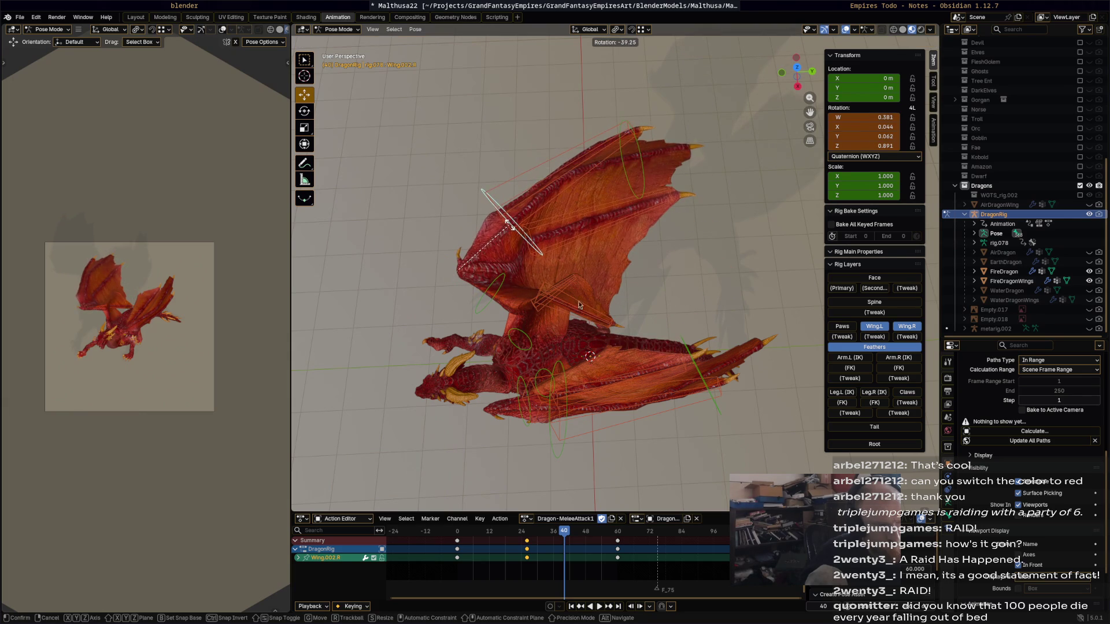
Move and rotate the right wing feather bones to sit horizontal, then select all right wing bones.
click(583, 307)
key(g)
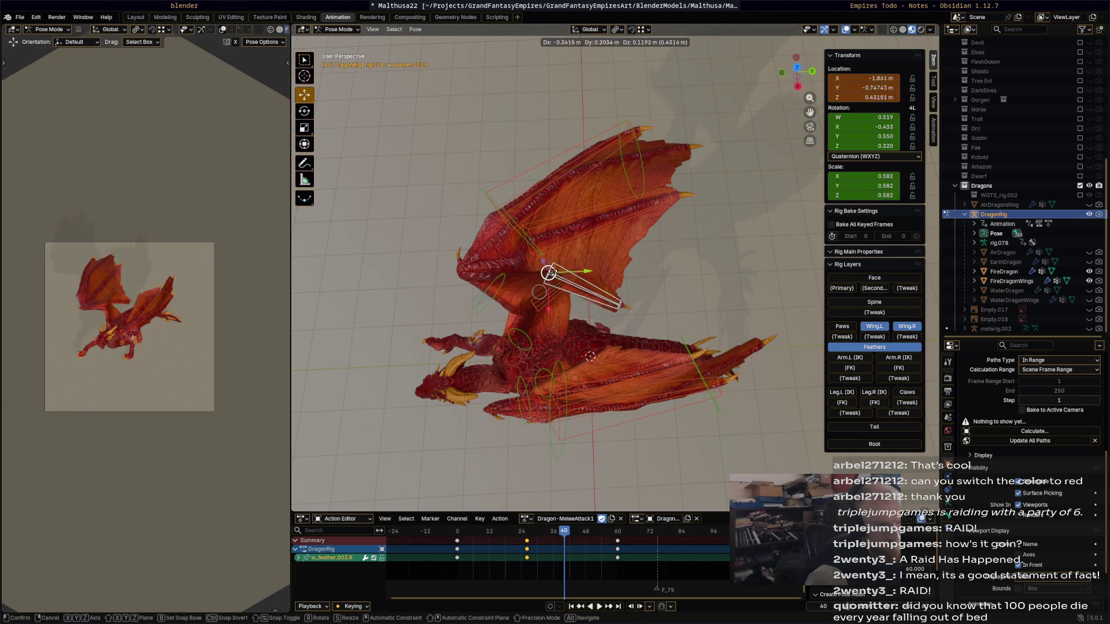
key(r)
click(595, 296)
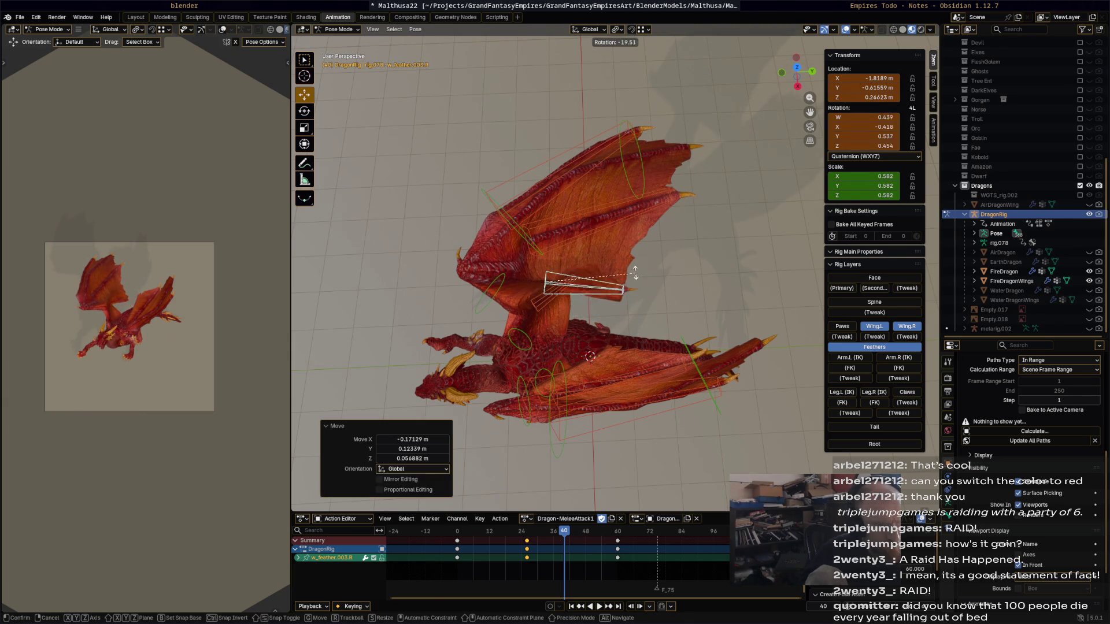
click(543, 306)
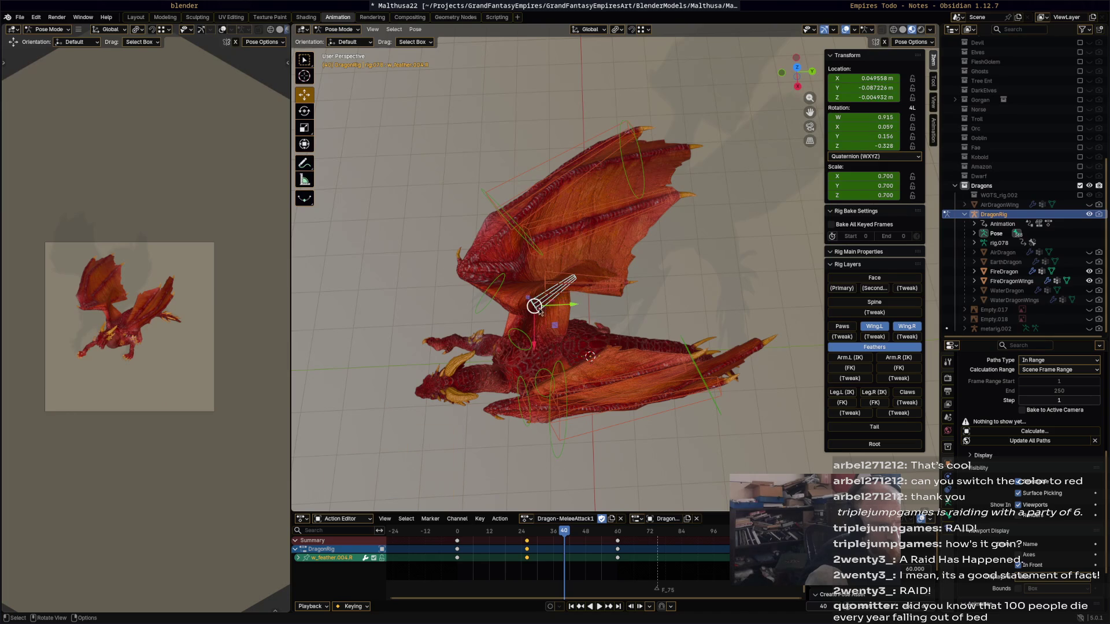
key(g)
click(627, 335)
key(r)
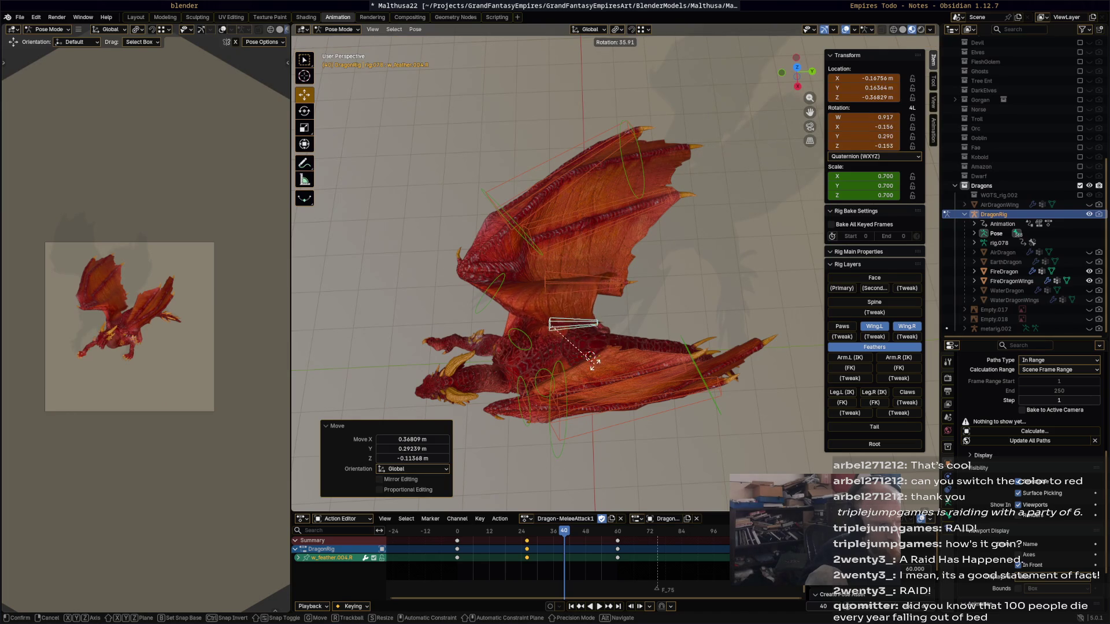
click(598, 341)
middle_drag(598, 341, 679, 288)
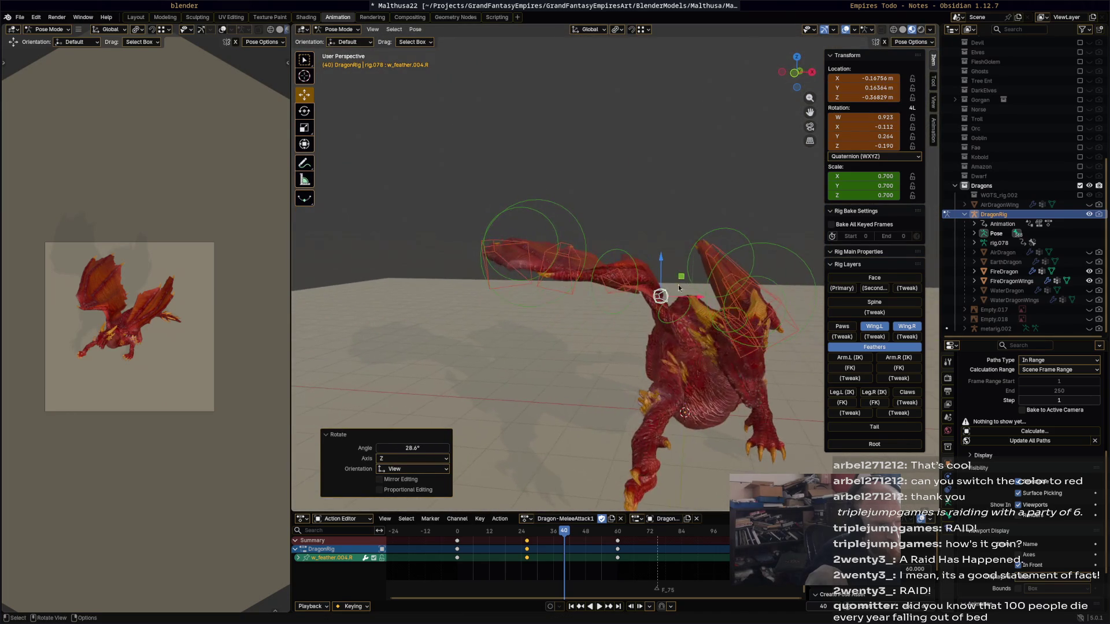
key(g)
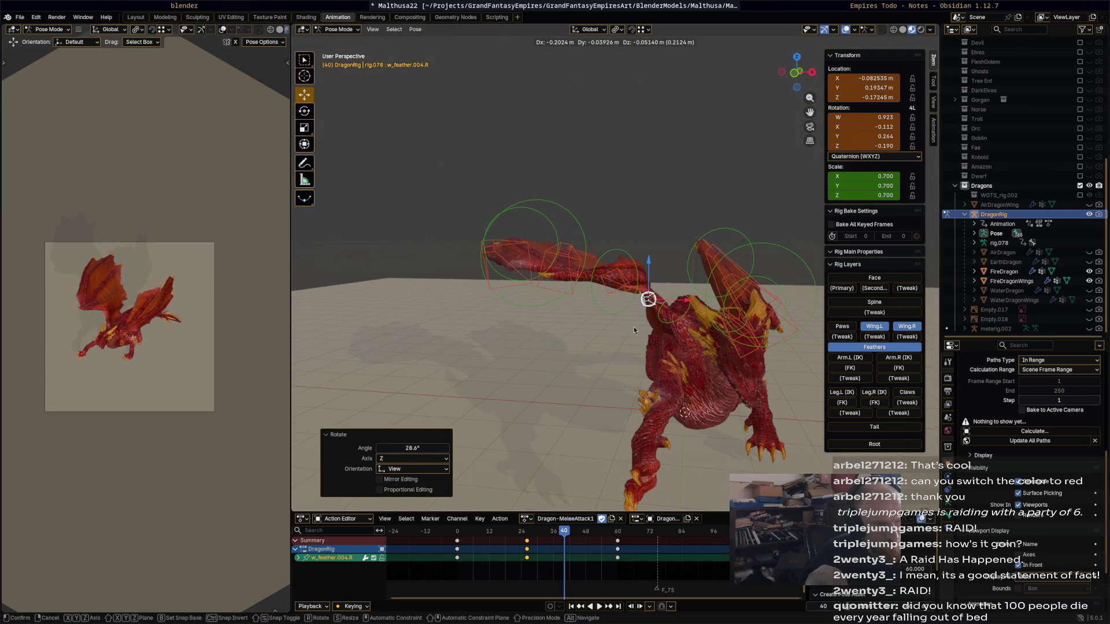
click(634, 330)
mouse_move(634, 330)
middle_down()
mouse_move(549, 355)
mouse_move(632, 315)
mouse_move(486, 311)
middle_up()
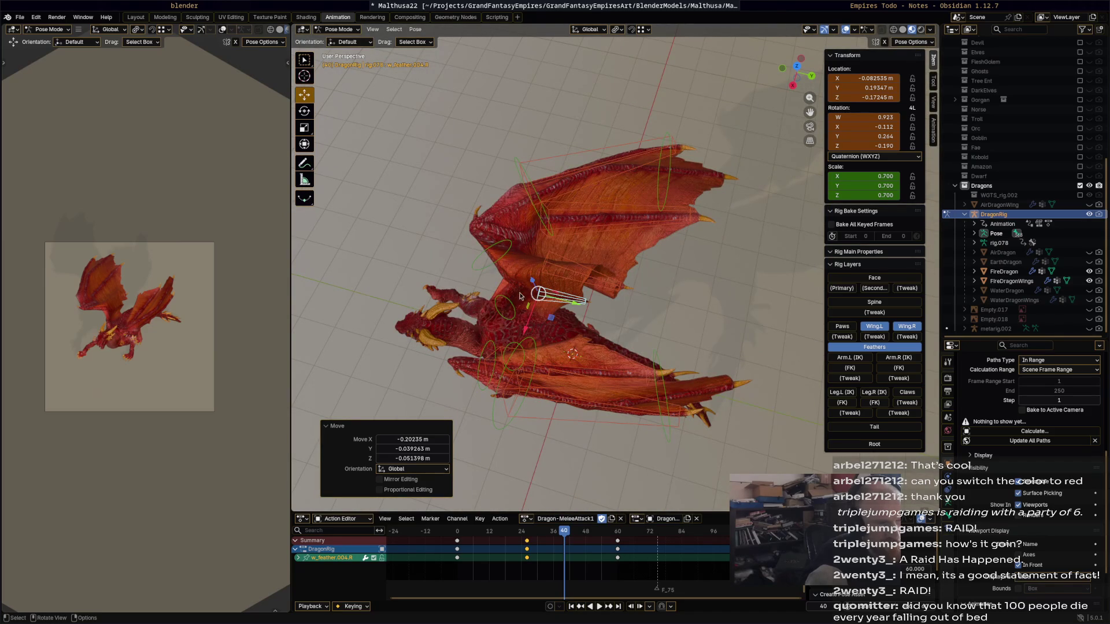
drag(486, 304, 708, 103)
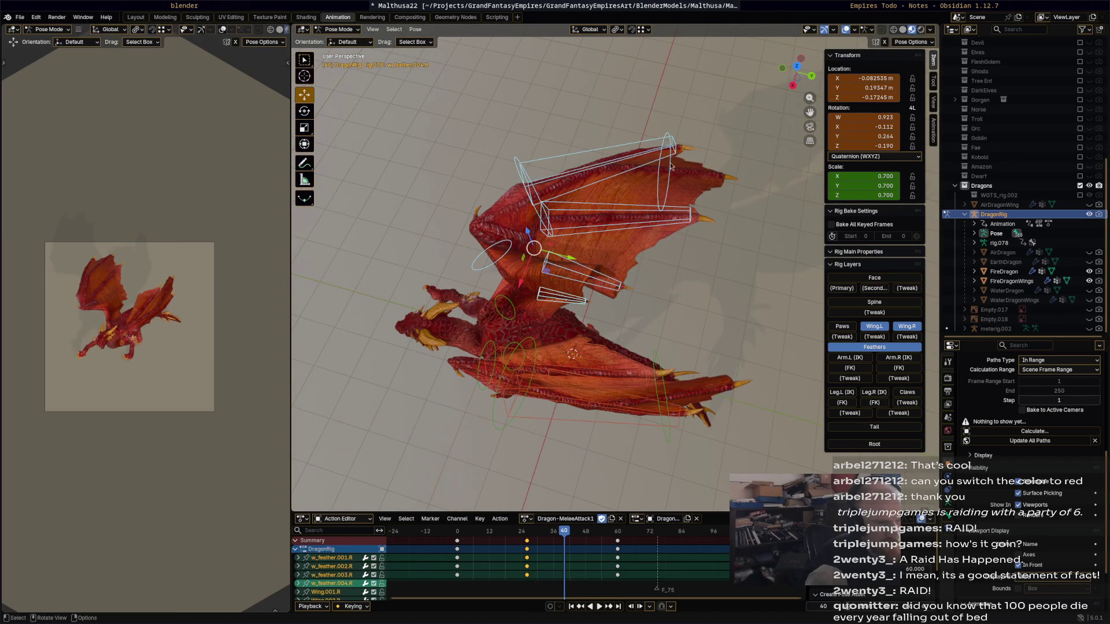
Clear all transforms on the right wing bones, then swing Wing.R upward.
click(514, 305)
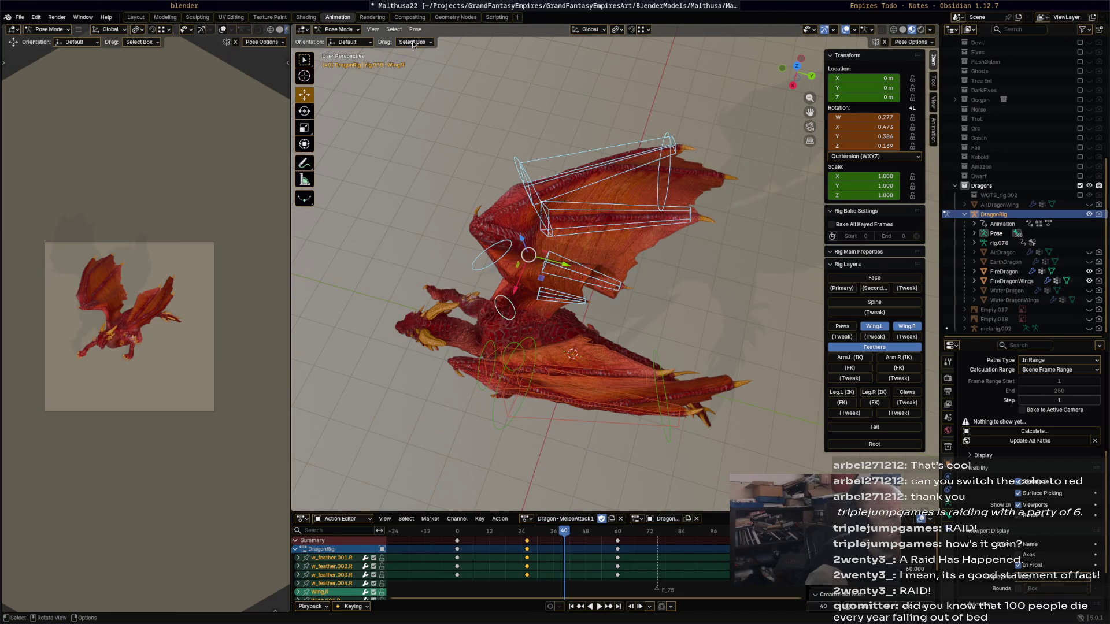
click(415, 28)
key(Return)
mouse_move(635, 116)
middle_down()
mouse_move(603, 206)
mouse_move(607, 194)
middle_up()
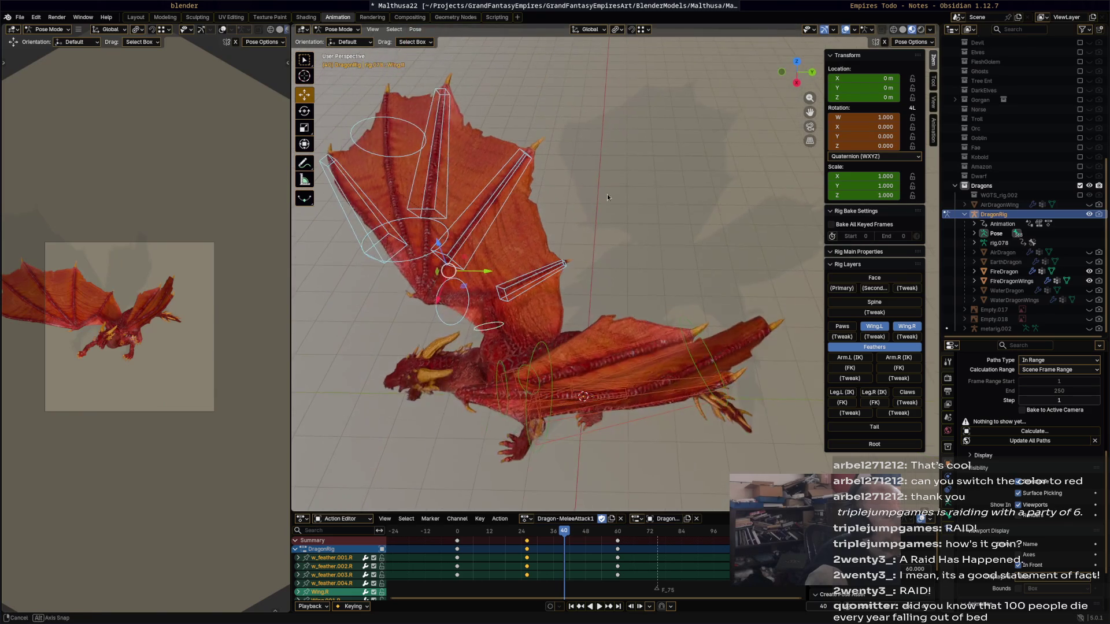
click(596, 302)
key(r)
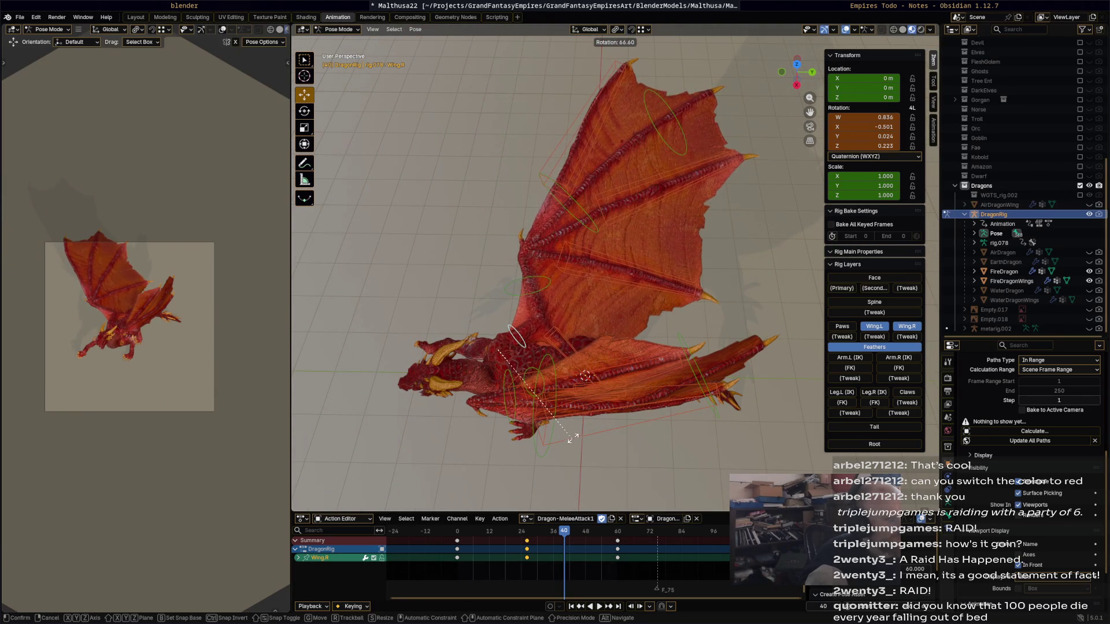
click(572, 360)
Rotate Wing.001.R and neighbouring feather bones, one about 55 degrees, to spread the raised wing.
click(570, 341)
key(r)
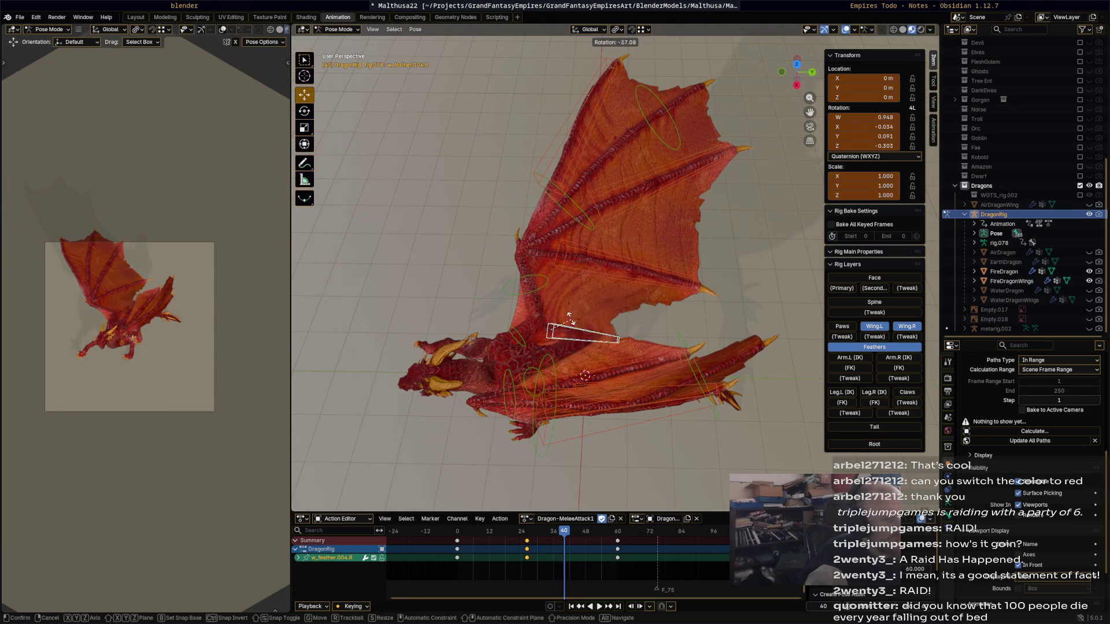
click(546, 291)
key(r)
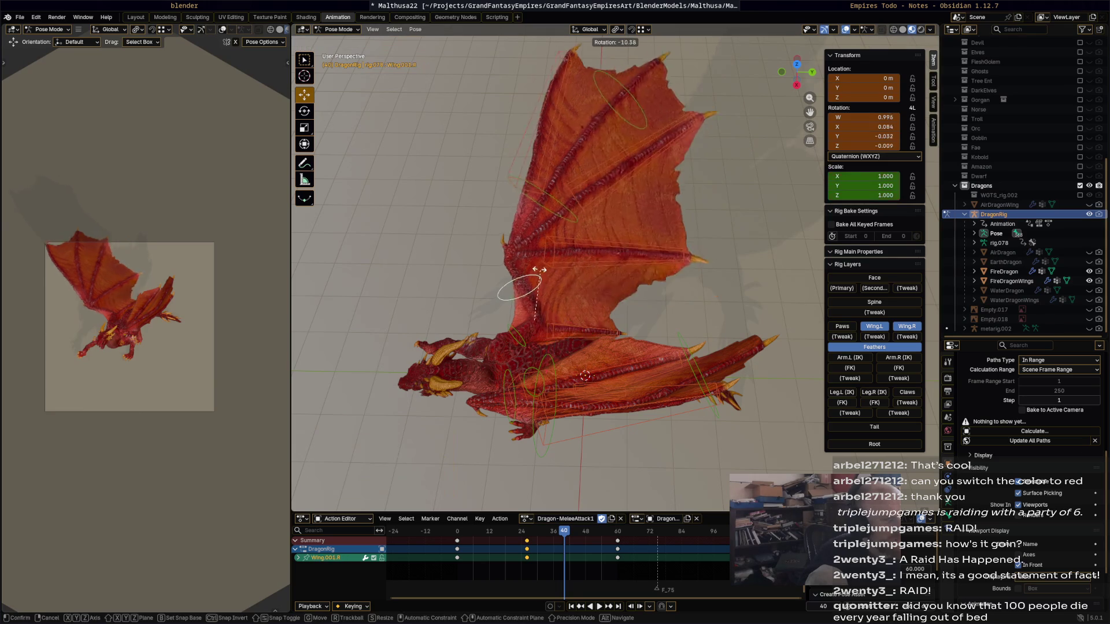
click(542, 250)
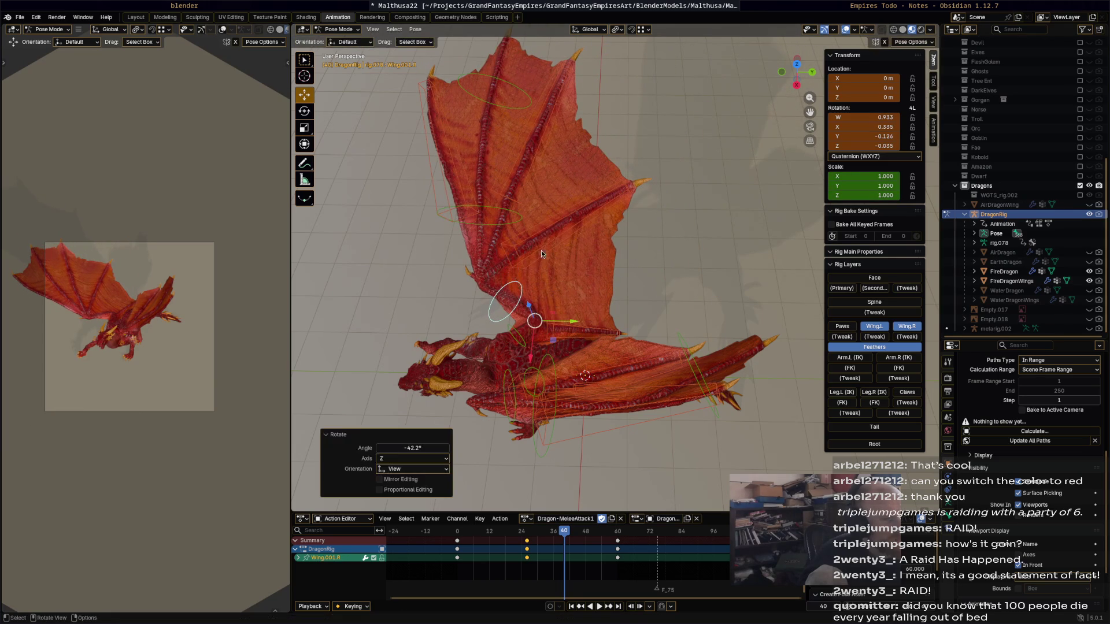
click(551, 248)
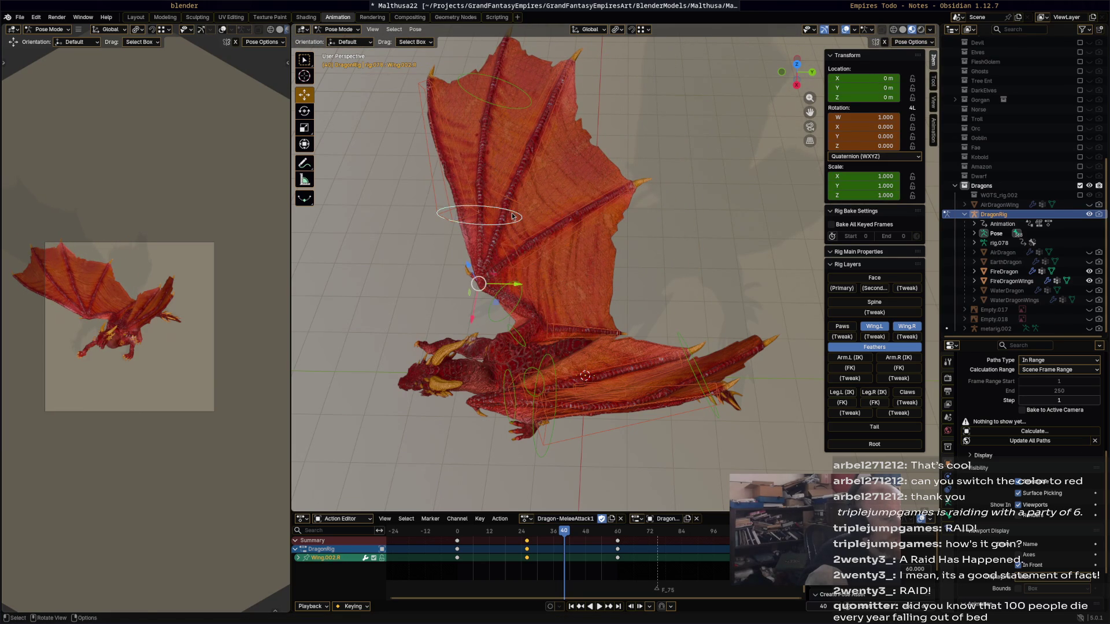
key(r)
click(565, 237)
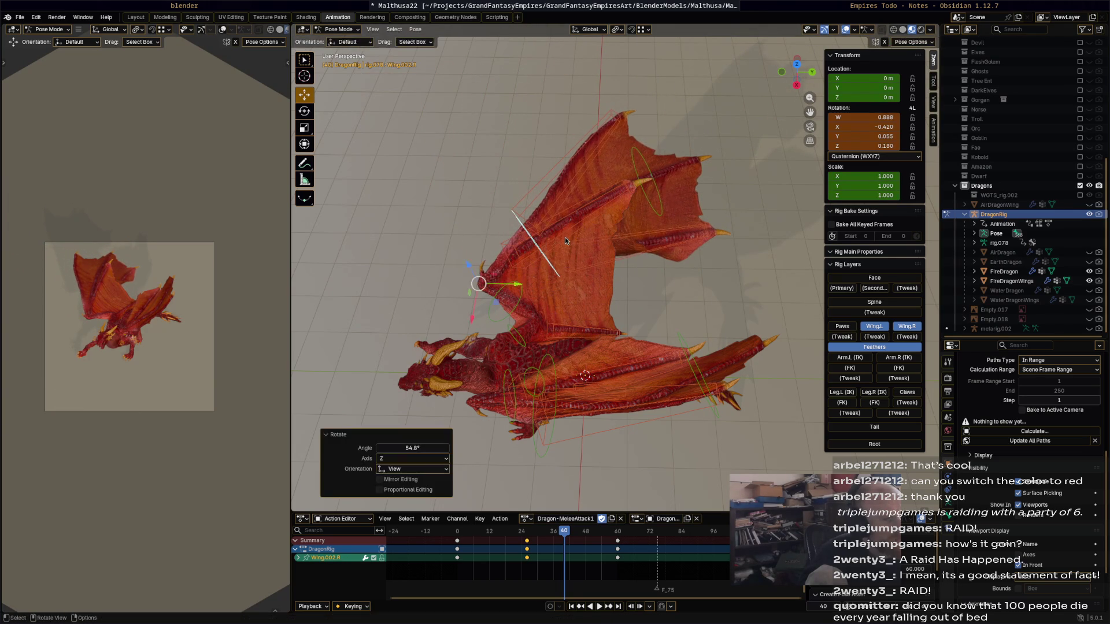
Move and rotate feather bone w_feather.003.R into place on the lifted wing.
click(566, 239)
key(g)
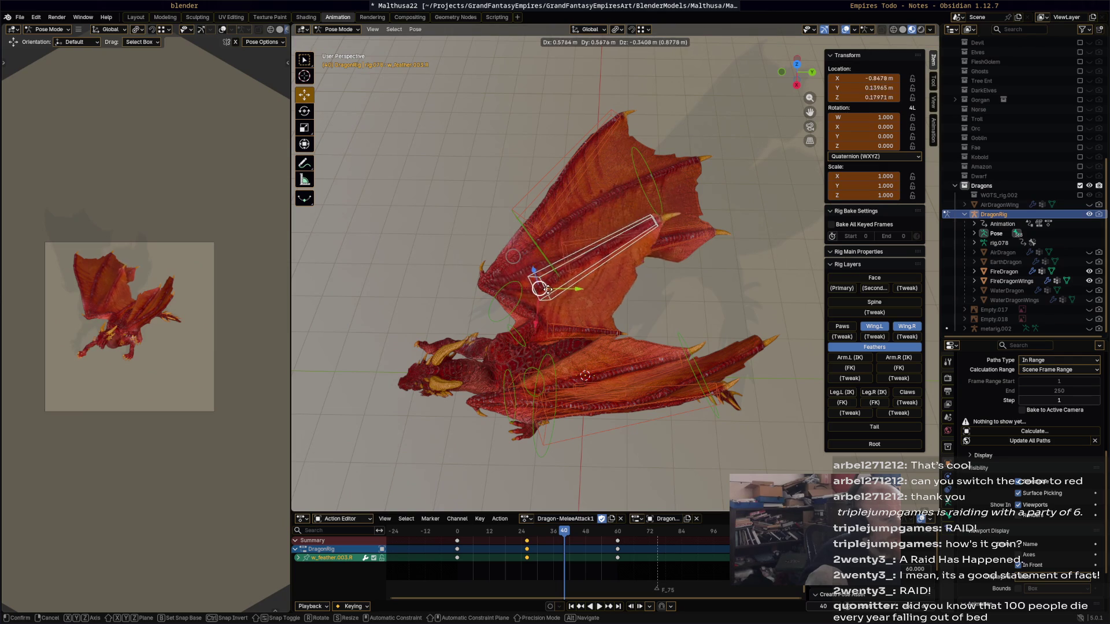
click(679, 293)
key(r)
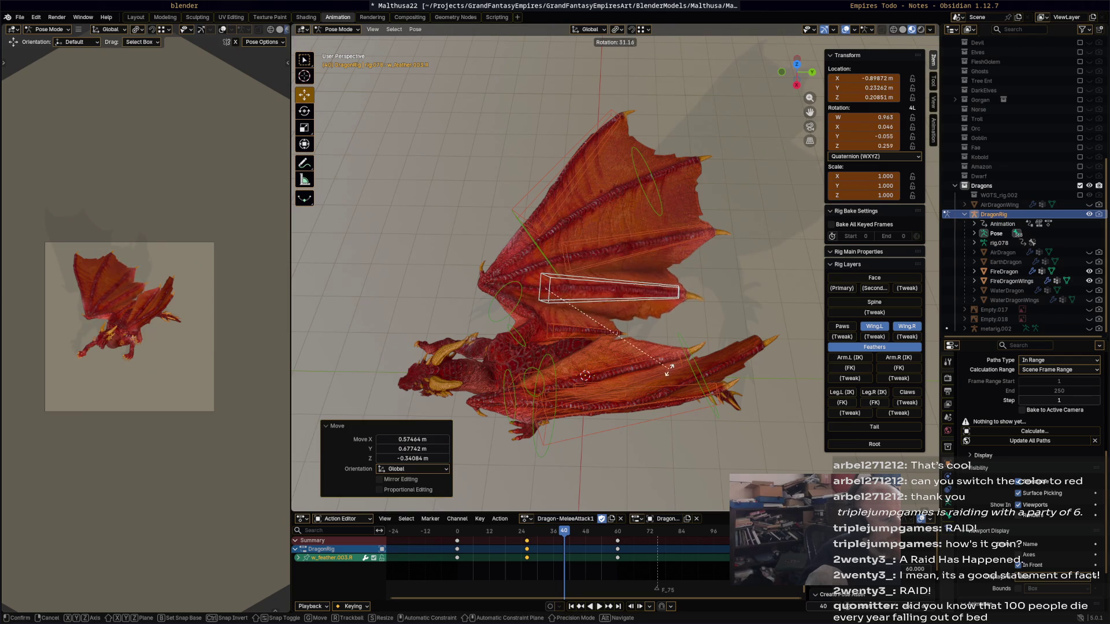
click(669, 372)
mouse_move(669, 372)
middle_down()
mouse_move(664, 247)
mouse_move(673, 321)
mouse_move(624, 312)
mouse_move(670, 284)
middle_up()
Rotate Wing.R and Wing.002.R further to angle the right wing at frame 40.
click(686, 327)
key(r)
click(594, 312)
key(r)
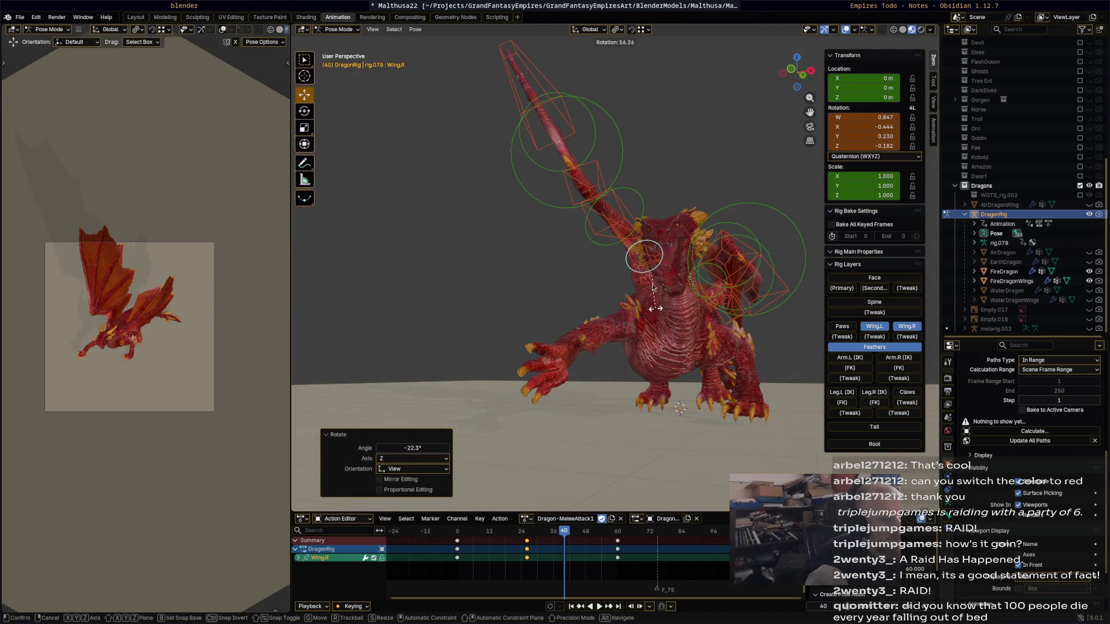
right_click(655, 273)
click(687, 248)
mouse_move(687, 248)
middle_down()
mouse_move(666, 166)
mouse_move(637, 178)
middle_up()
click(637, 178)
key(r)
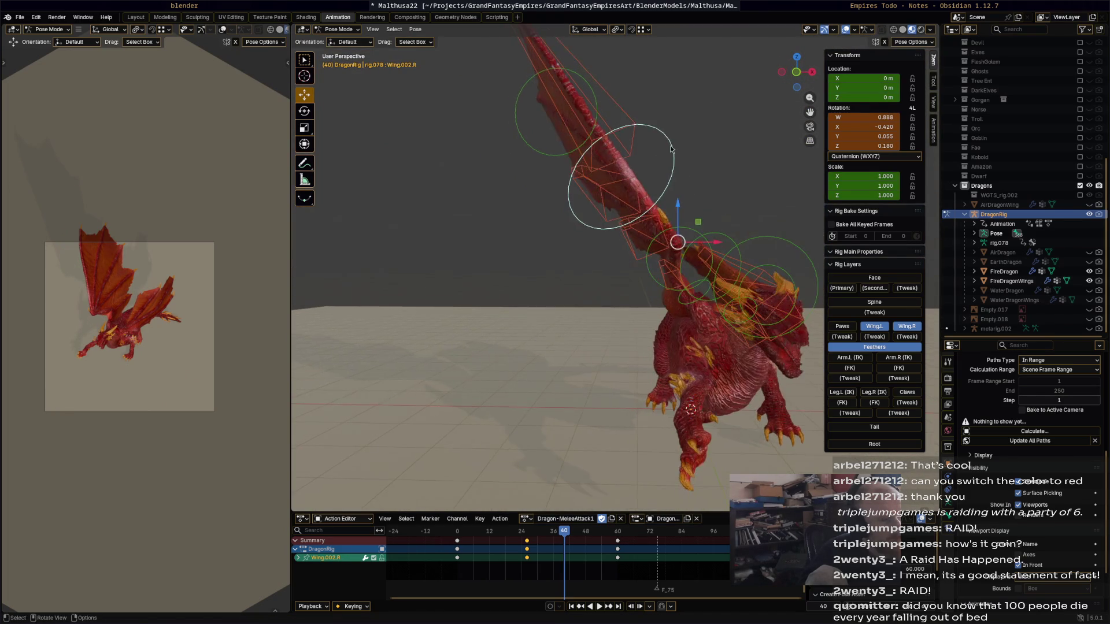
click(615, 274)
mouse_move(615, 274)
middle_down()
mouse_move(767, 277)
mouse_move(752, 304)
mouse_move(644, 367)
middle_up()
key(r)
click(731, 312)
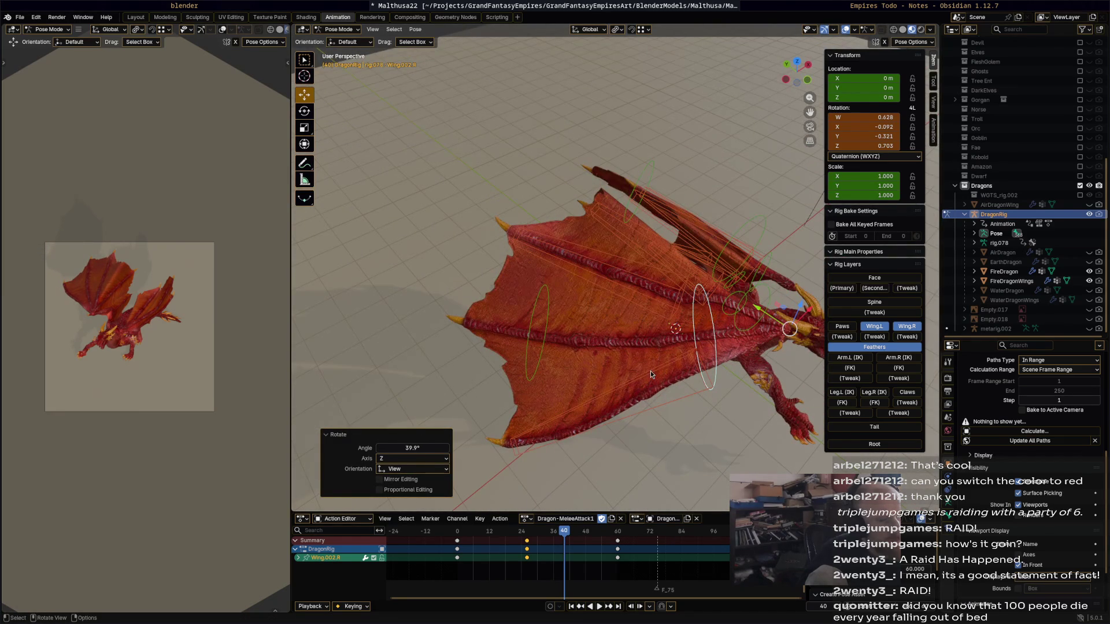
Rotate three right-wing feathers, including one at -13.8° and w_feather.003.R at -22.1°.
click(698, 389)
key(r)
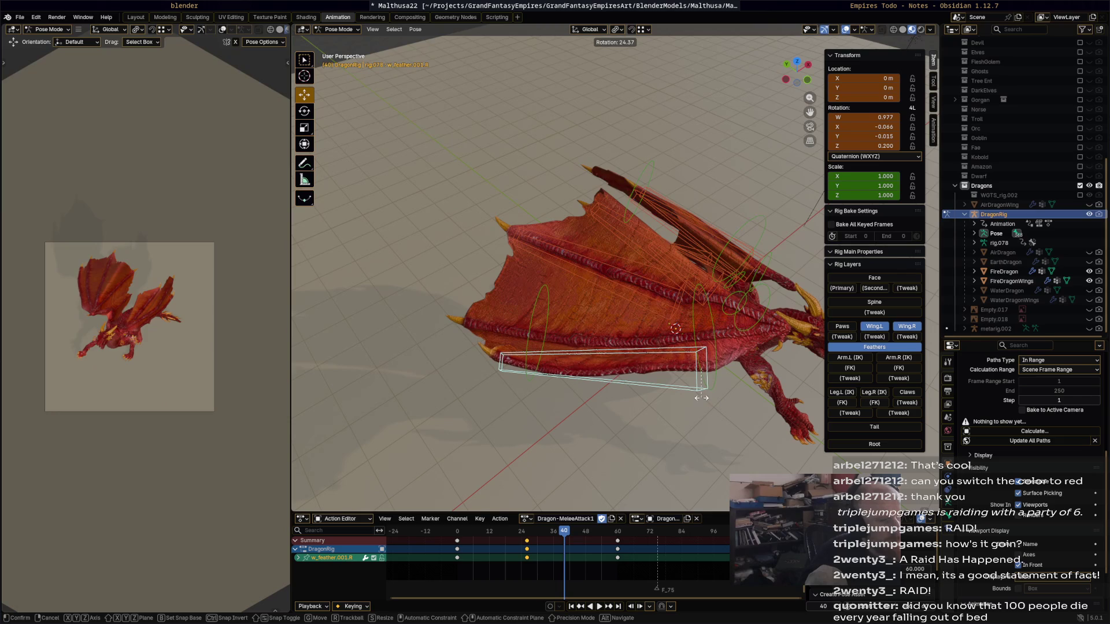
click(618, 293)
click(633, 296)
key(r)
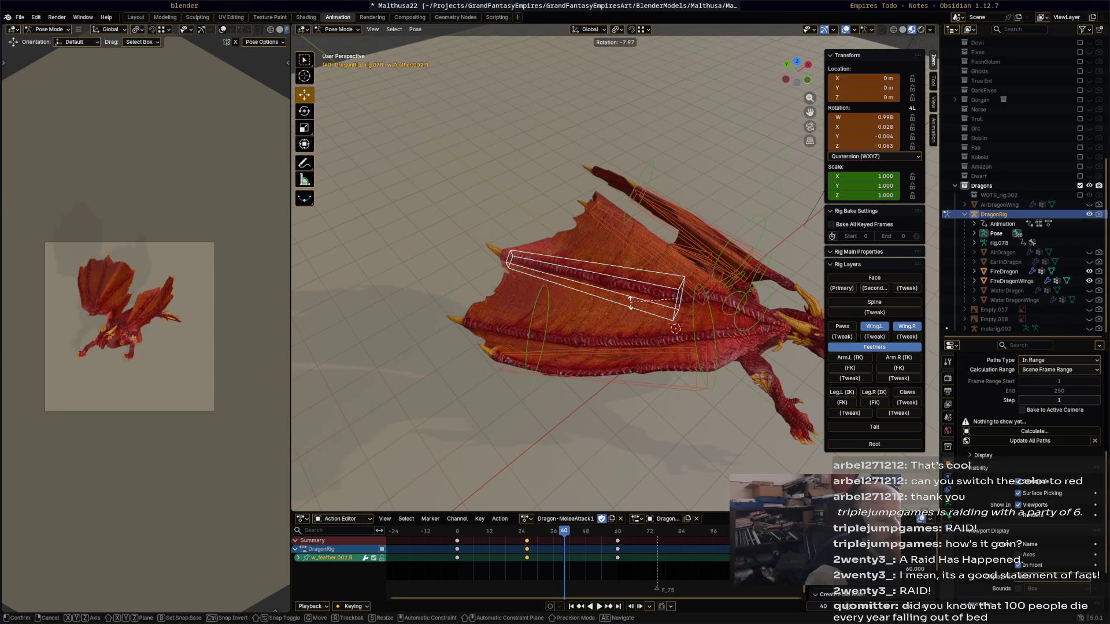
click(659, 300)
middle_drag(661, 300, 629, 251)
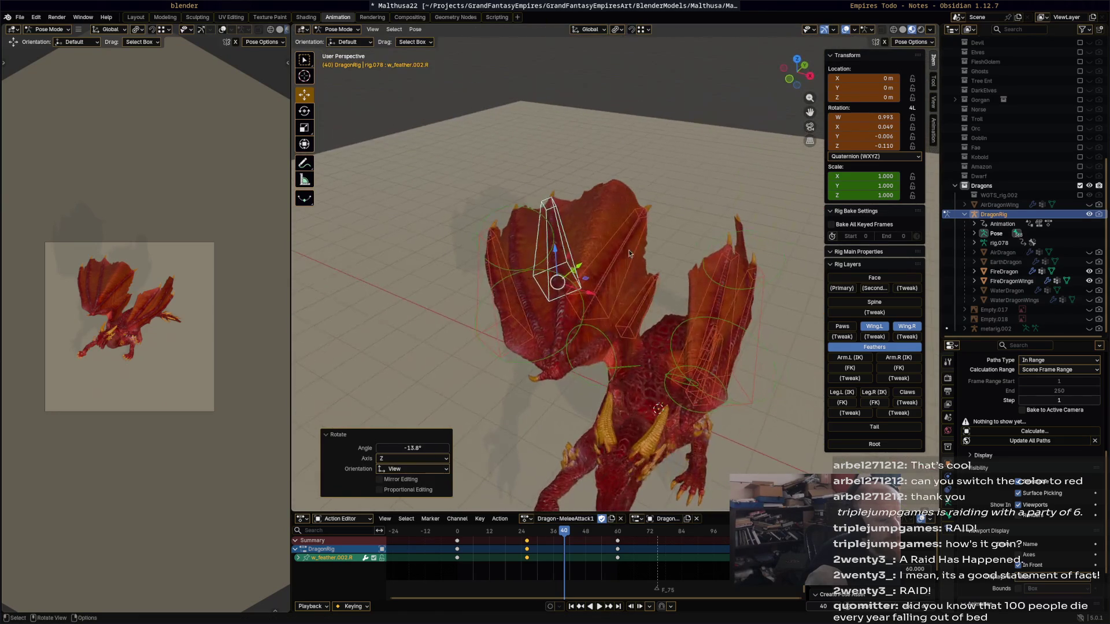
click(637, 243)
key(r)
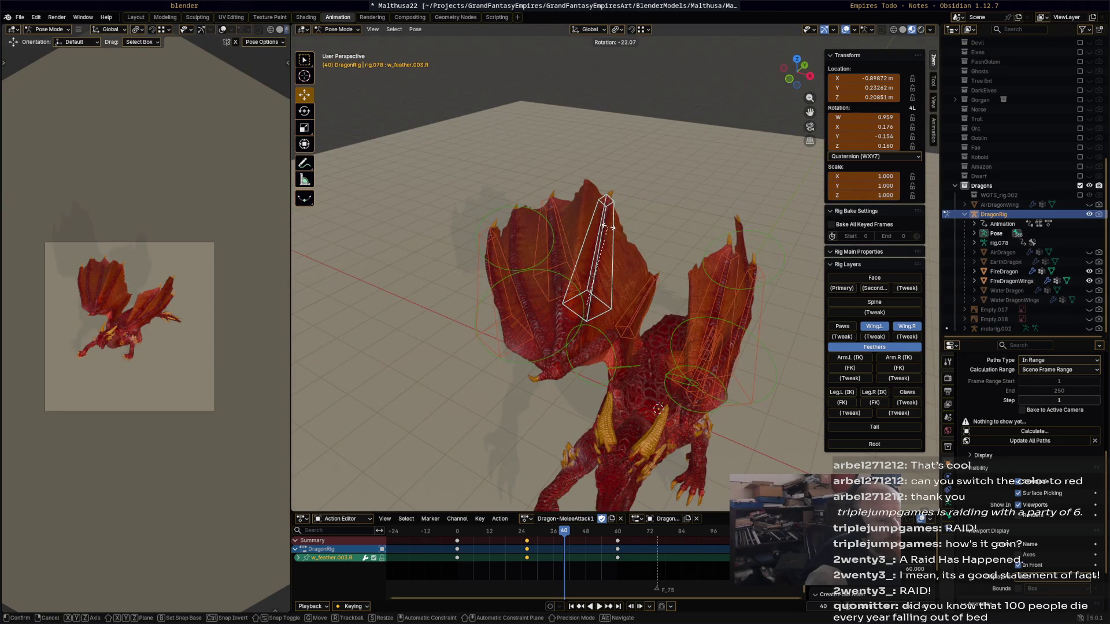
click(623, 271)
mouse_move(623, 271)
middle_down()
mouse_move(584, 249)
mouse_move(622, 249)
middle_up()
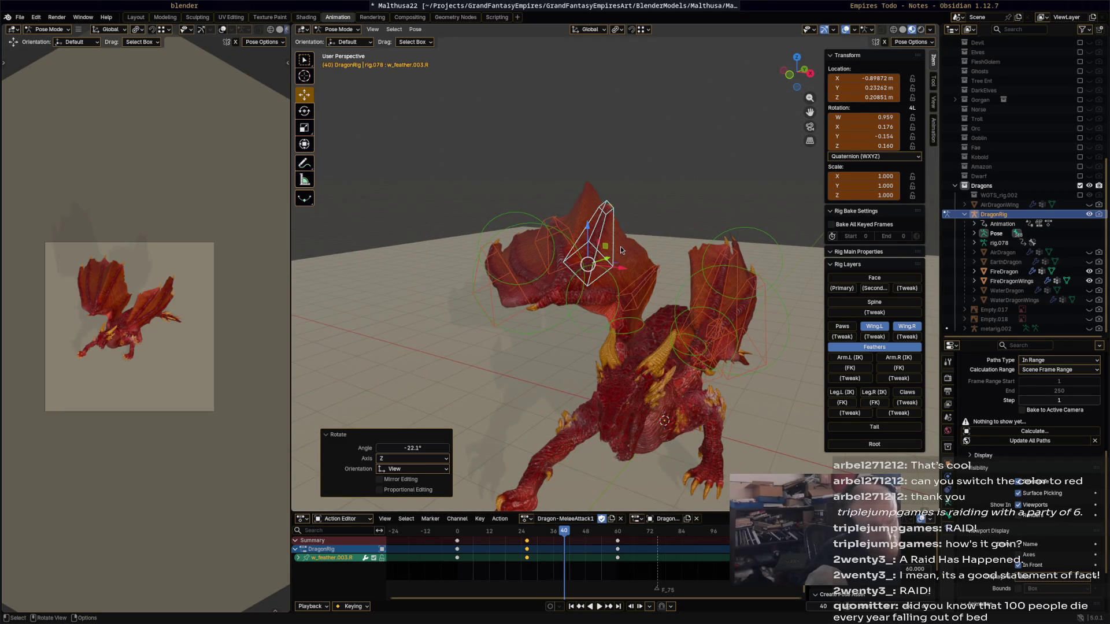
Select all feather bones on both wings and play back the attack.
key(a)
key(space)
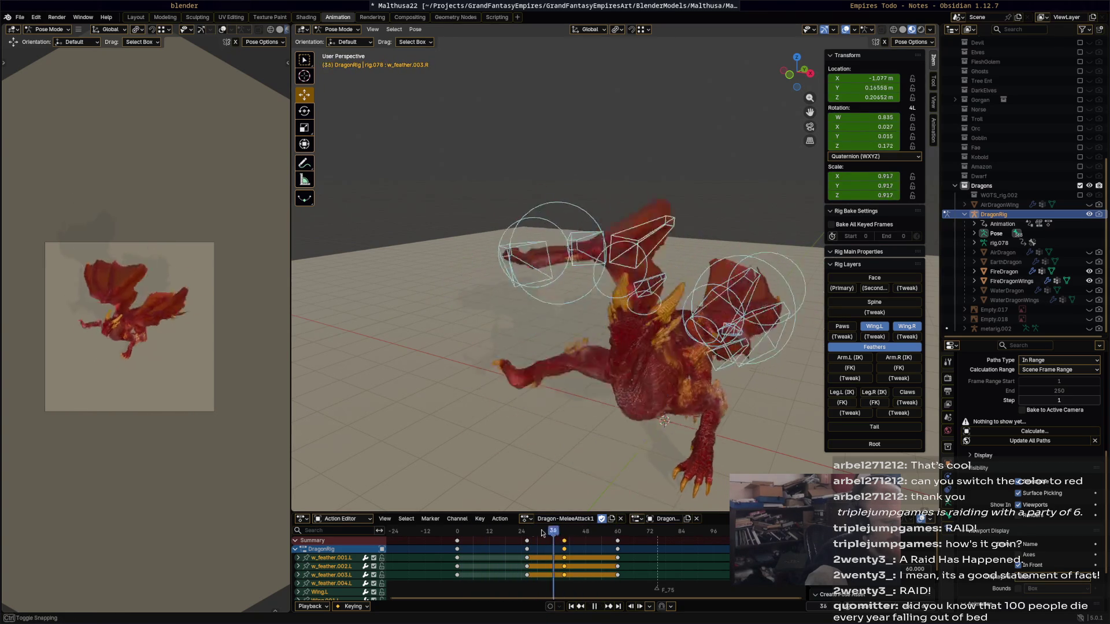
At frame 26, box-select the wing feather bones.
mouse_move(605, 350)
middle_down()
mouse_move(520, 387)
mouse_move(486, 380)
middle_up()
drag(525, 530, 528, 536)
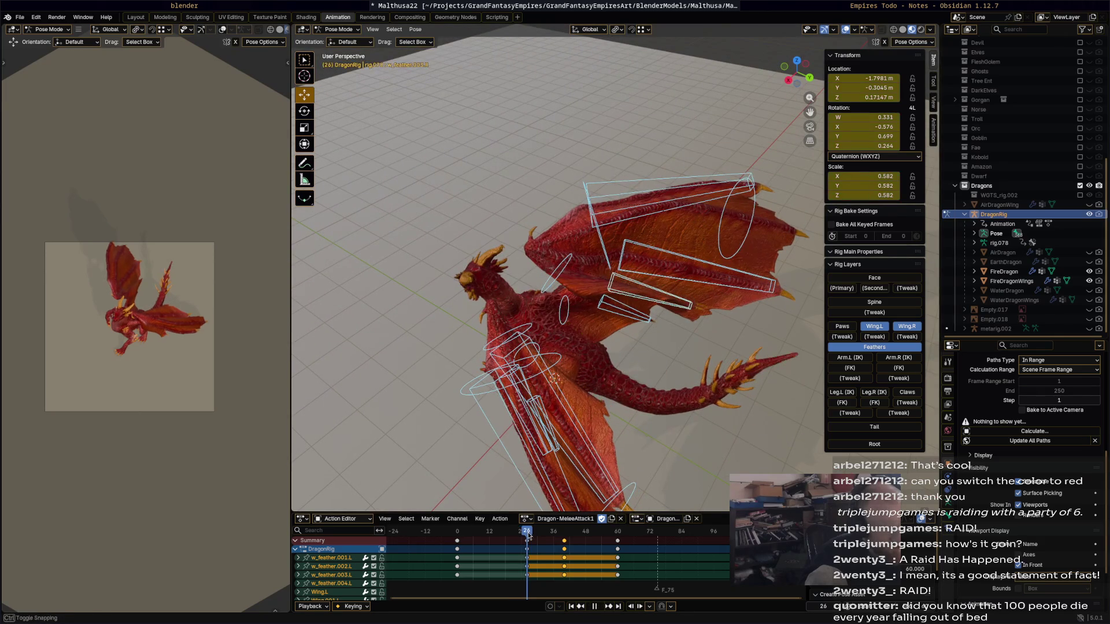
middle_drag(612, 375, 623, 345)
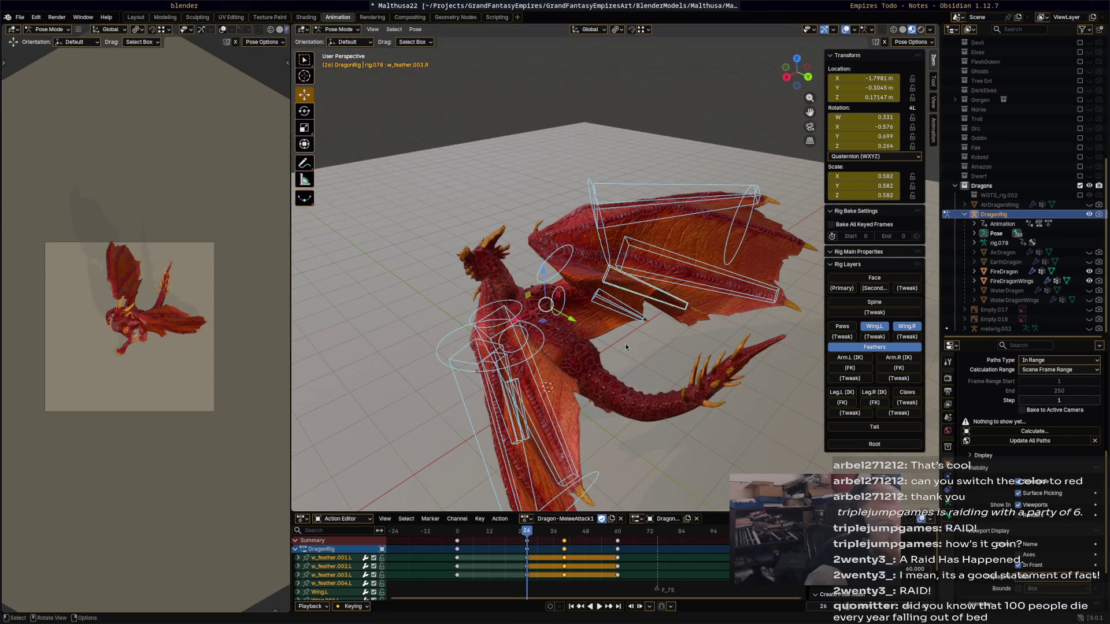
click(575, 336)
mouse_move(556, 328)
mouse_down()
mouse_move(772, 178)
mouse_move(763, 166)
mouse_up()
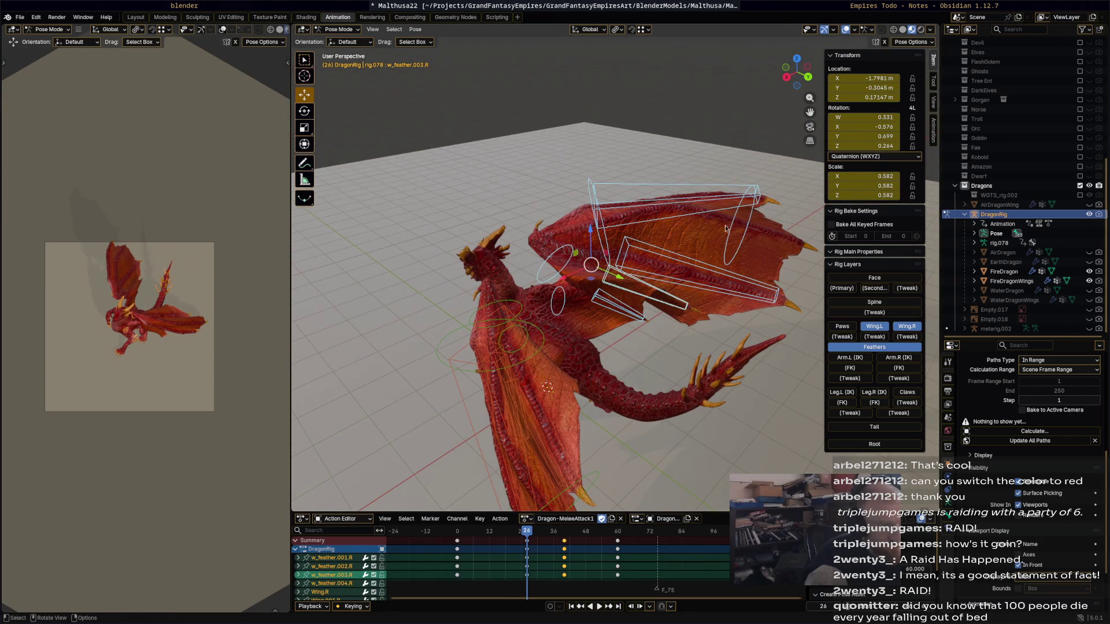
Delete the selected feather keyframes, replay the animation, and return to frame 0.
click(528, 542)
key(x)
click(494, 542)
key(space)
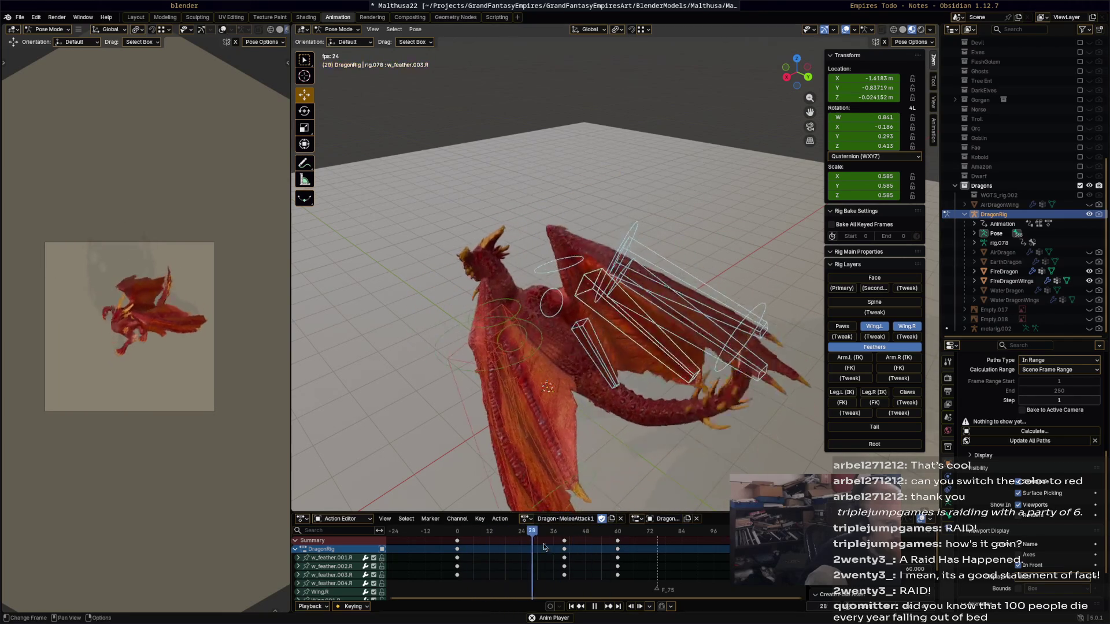
click(458, 533)
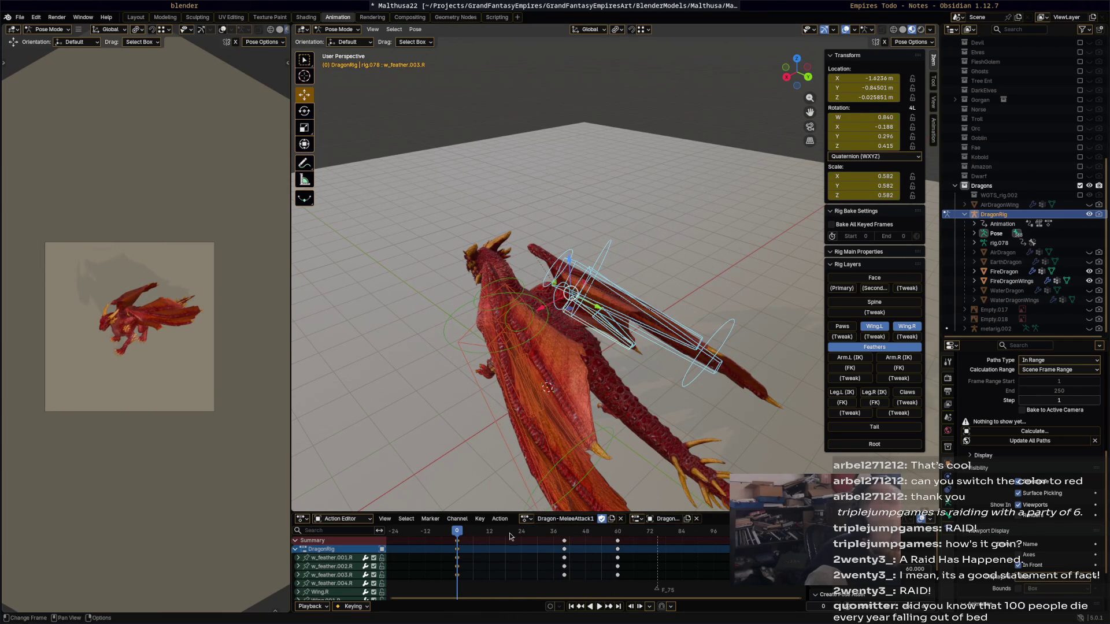
Paste the copied feather keyframes at frame 24 and preview the attack to frame 51.
drag(511, 536, 522, 539)
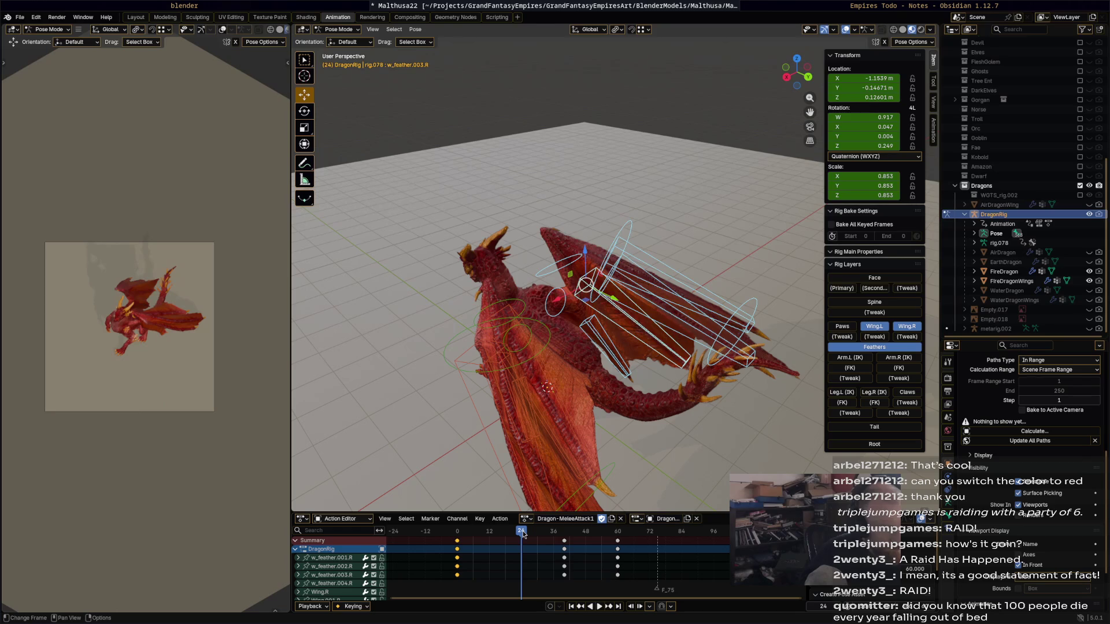
key(ctrl+v)
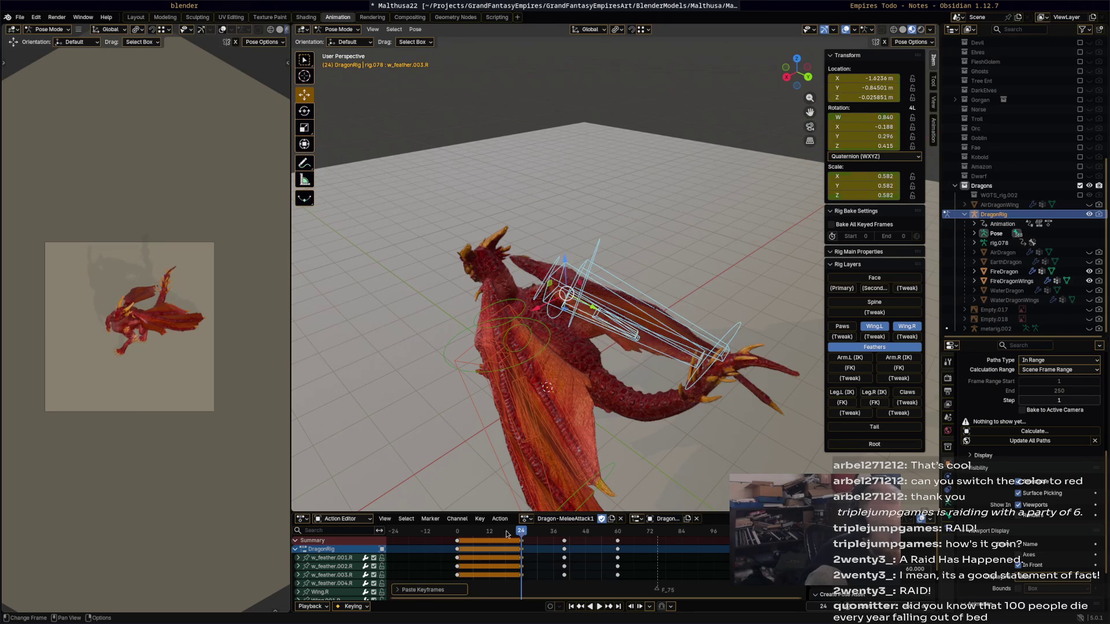
key(space)
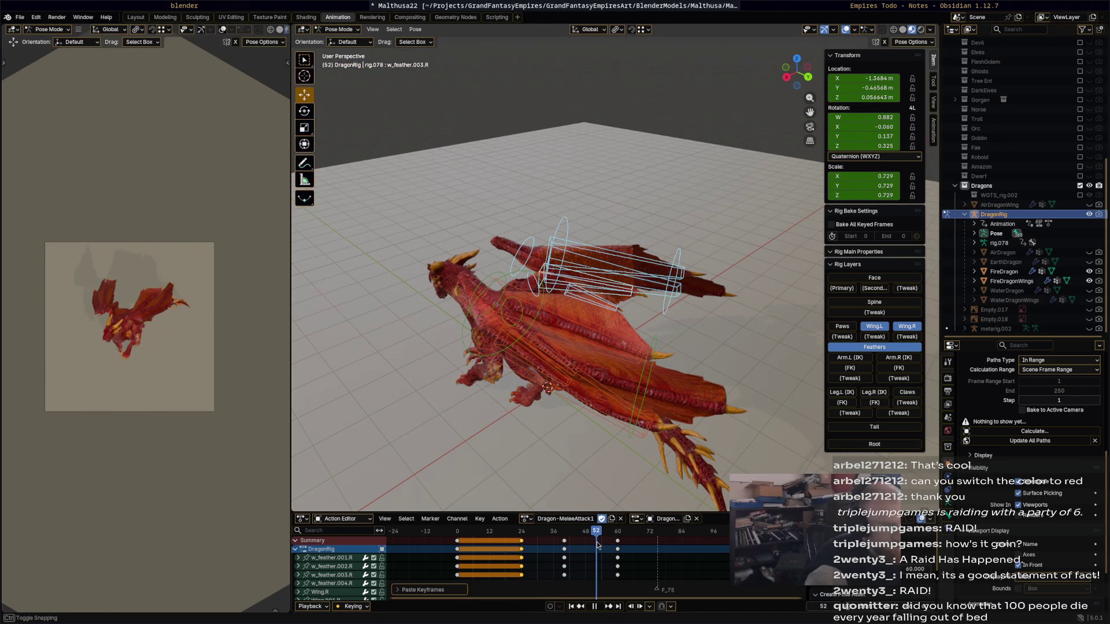
key(space)
mouse_move(557, 480)
middle_down()
mouse_move(705, 473)
mouse_move(708, 485)
mouse_move(706, 348)
middle_up()
click(705, 347)
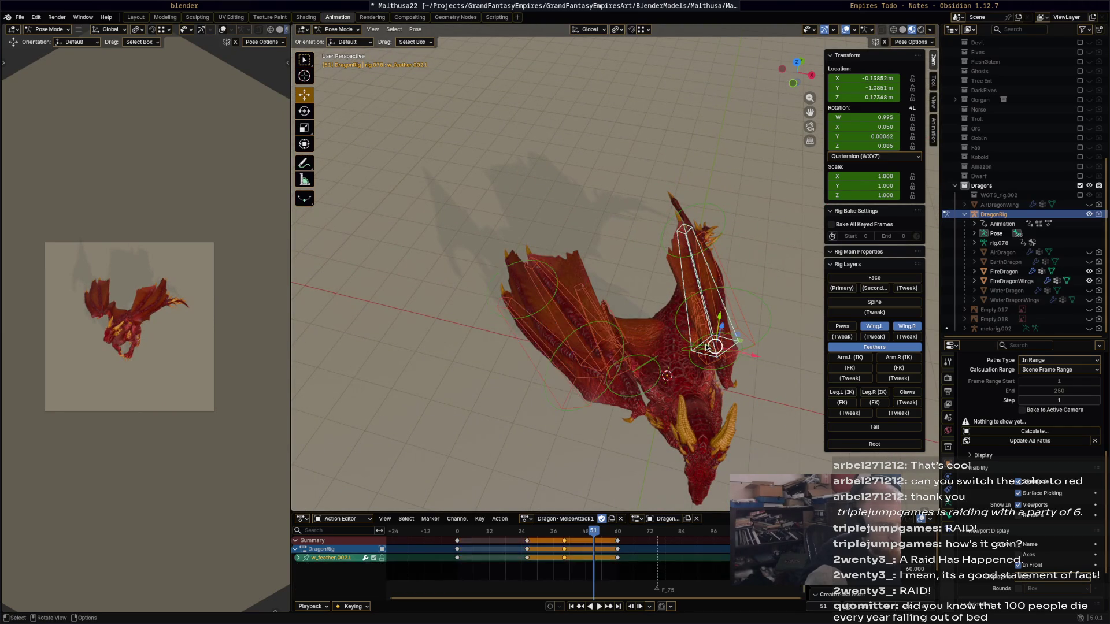
Rotate Wing.L and Wing.002.L into a new pose at frame 51.
click(704, 349)
key(r)
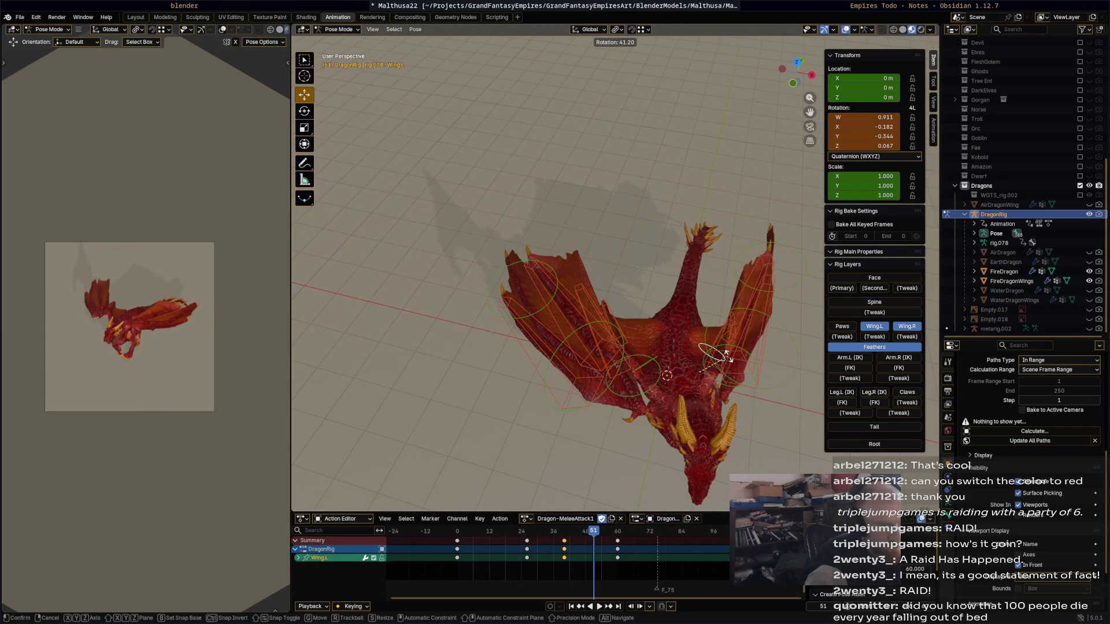
click(729, 349)
mouse_move(729, 350)
middle_down()
mouse_move(728, 300)
mouse_move(799, 321)
middle_up()
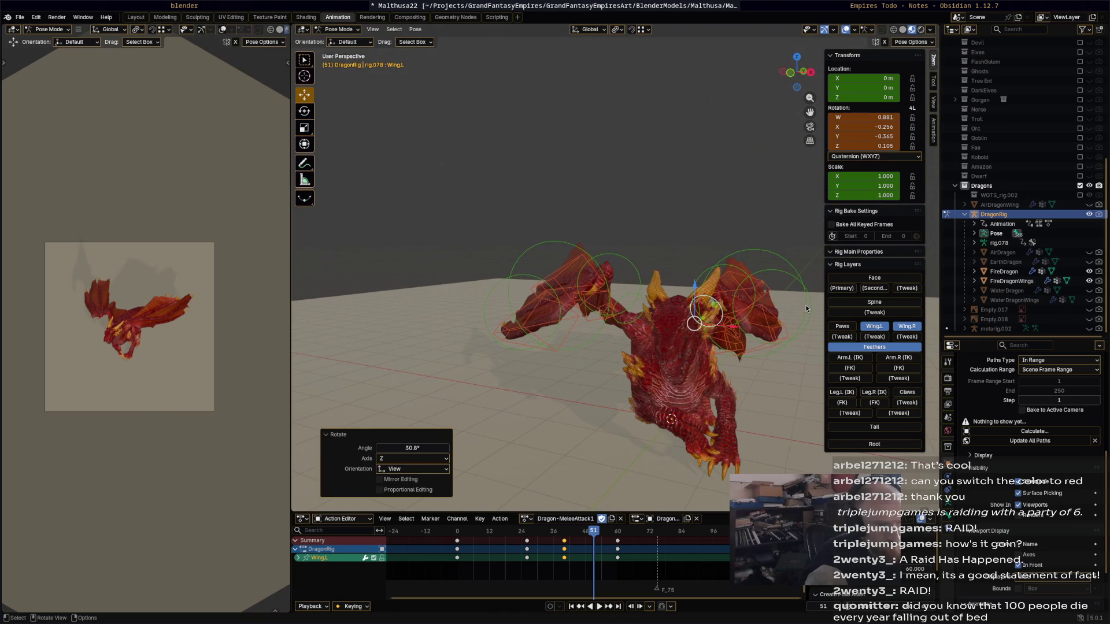
click(805, 304)
key(r)
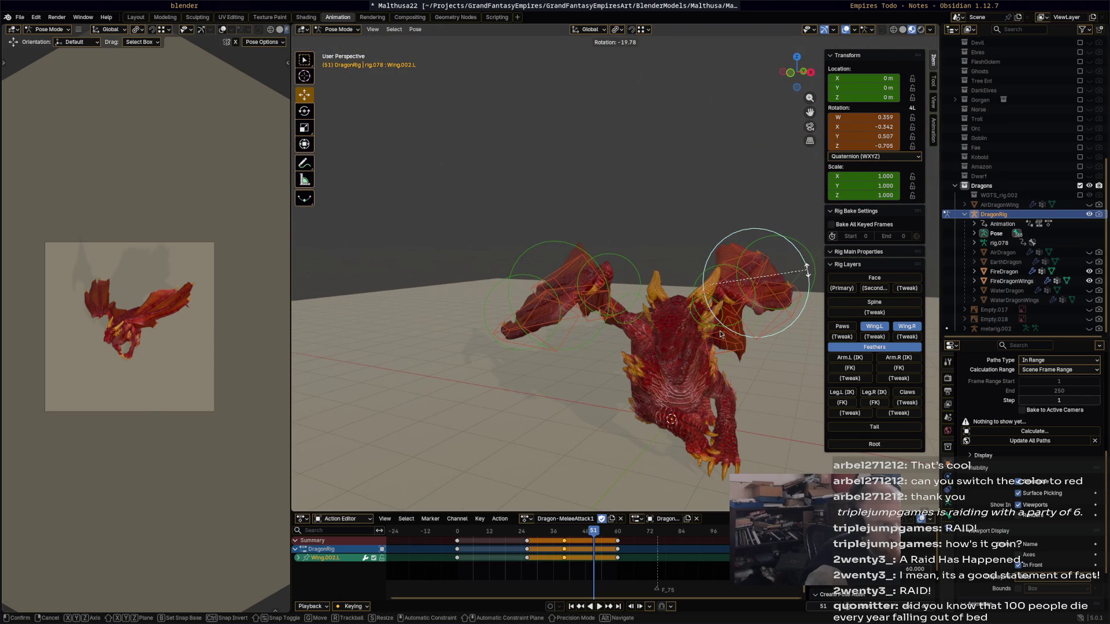
click(720, 334)
Select all wing and feather bones and replay the attack.
mouse_move(720, 334)
middle_down()
mouse_move(682, 368)
mouse_move(554, 373)
middle_up()
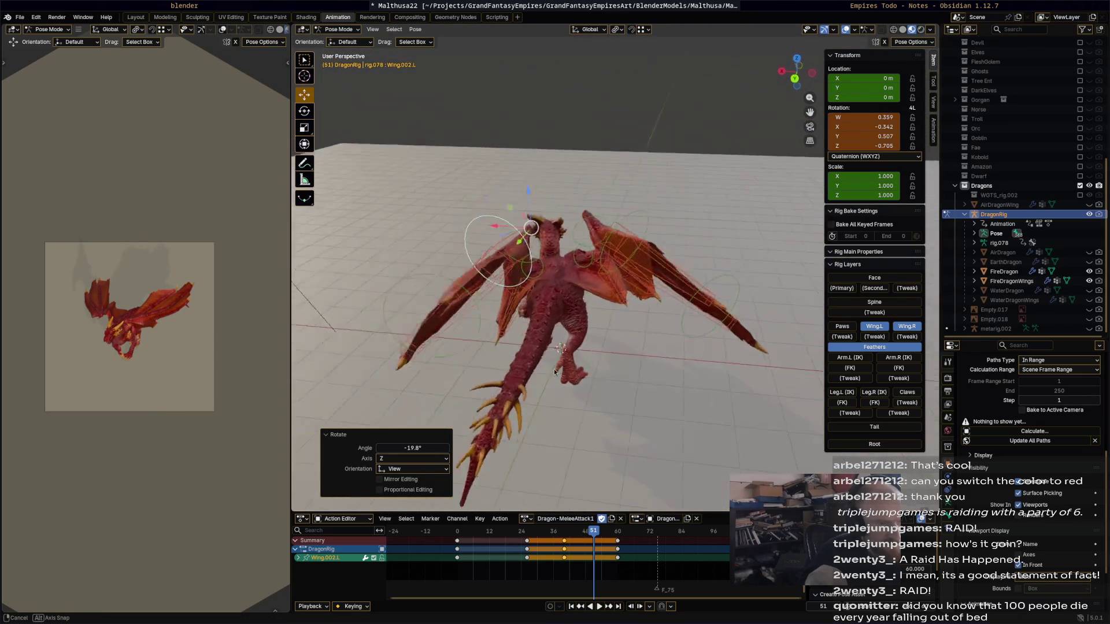
middle_drag(555, 373, 712, 370)
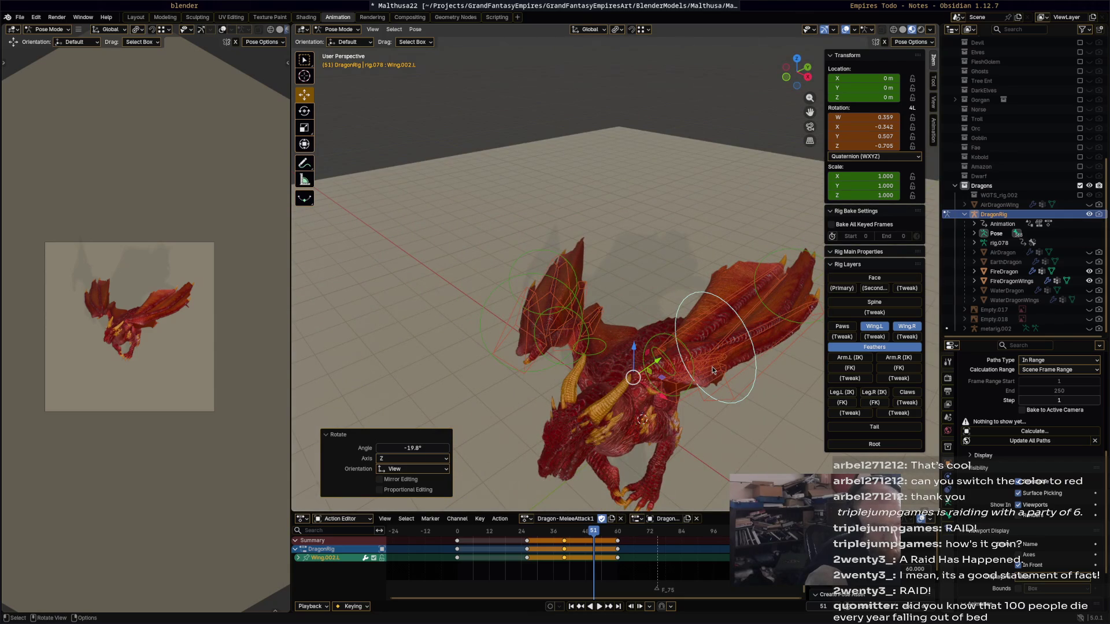
key(a)
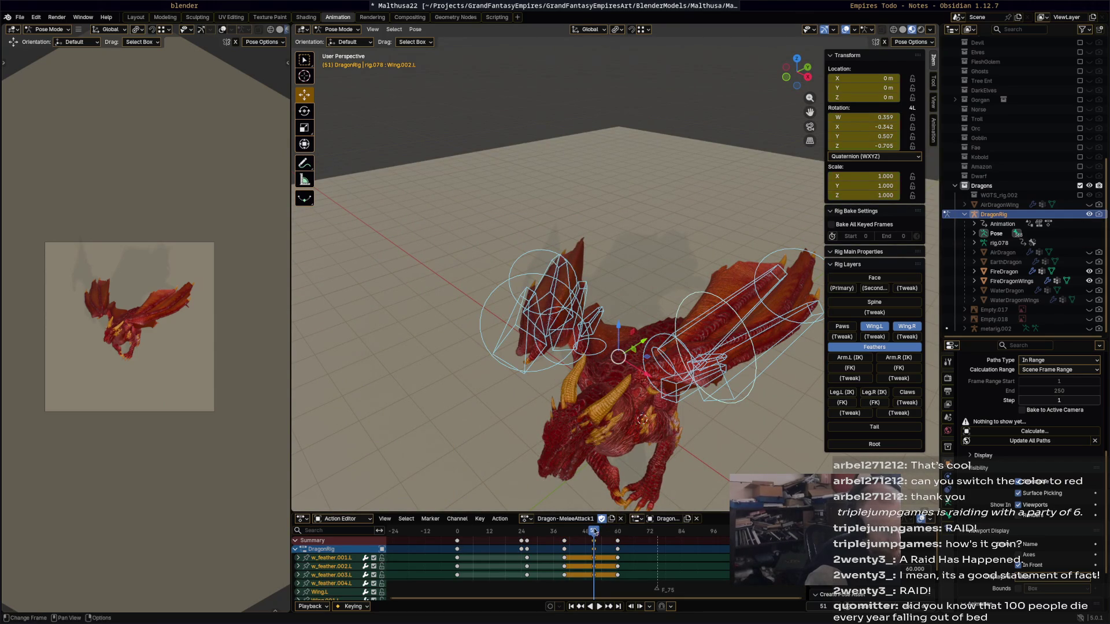
key(space)
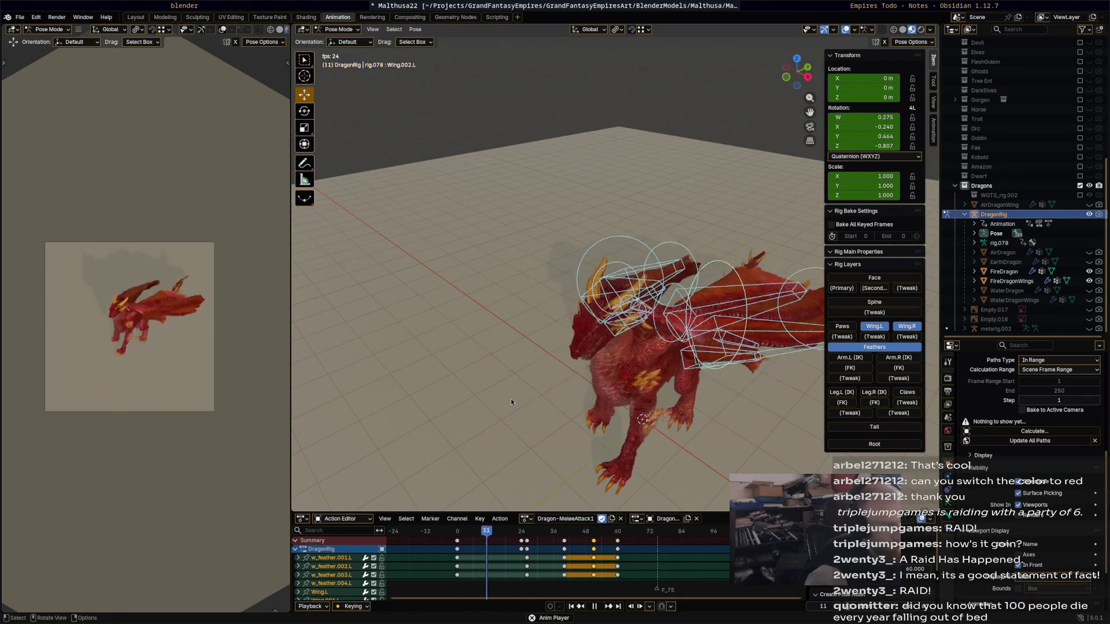
Stop at frame 45, check Wing.003.R, replay, then pick w_feather.001.R at frame 51.
key(space)
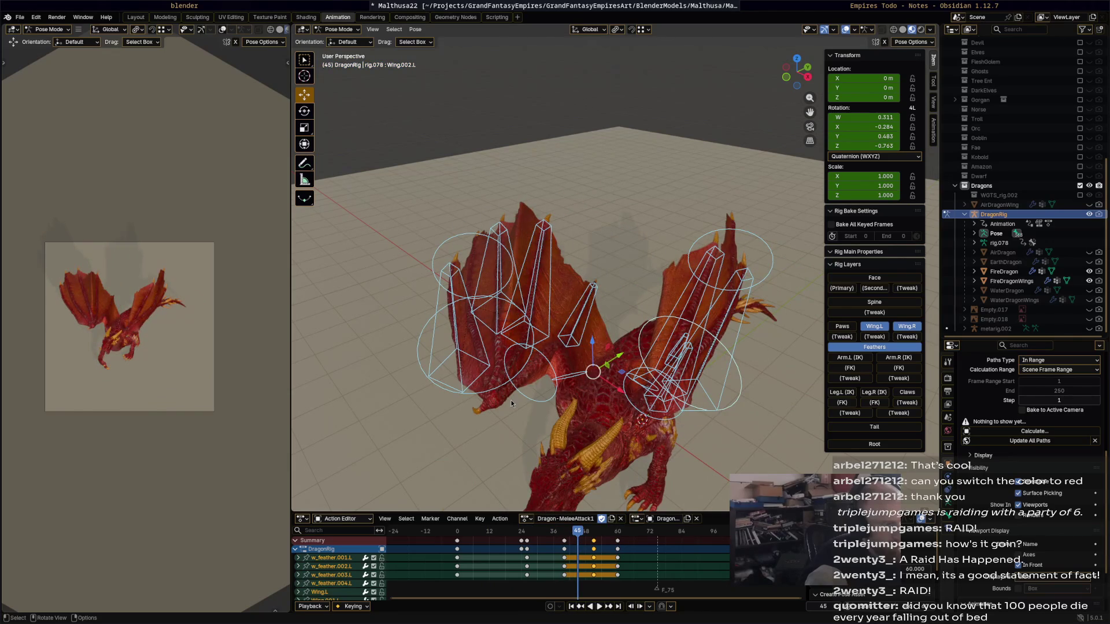
alt+scroll(511, 400, down, 2)
alt+scroll(511, 401, down, 3)
alt+scroll(512, 401, down, 2)
alt+scroll(551, 357, down, 2)
middle_drag(551, 356, 589, 343)
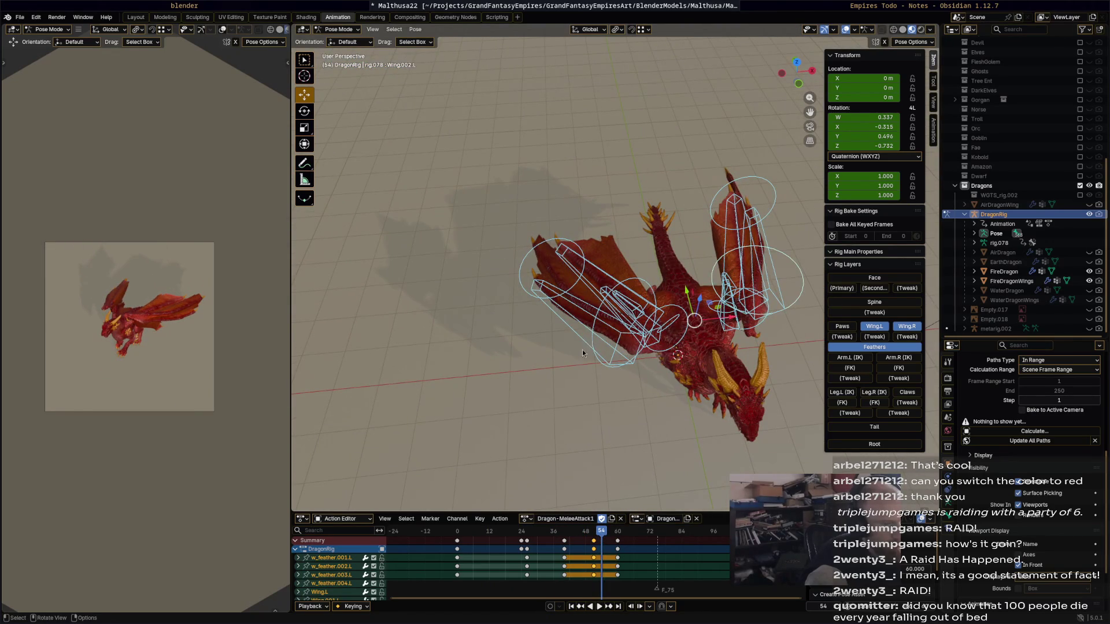
click(583, 352)
key(space)
key(space)
click(575, 390)
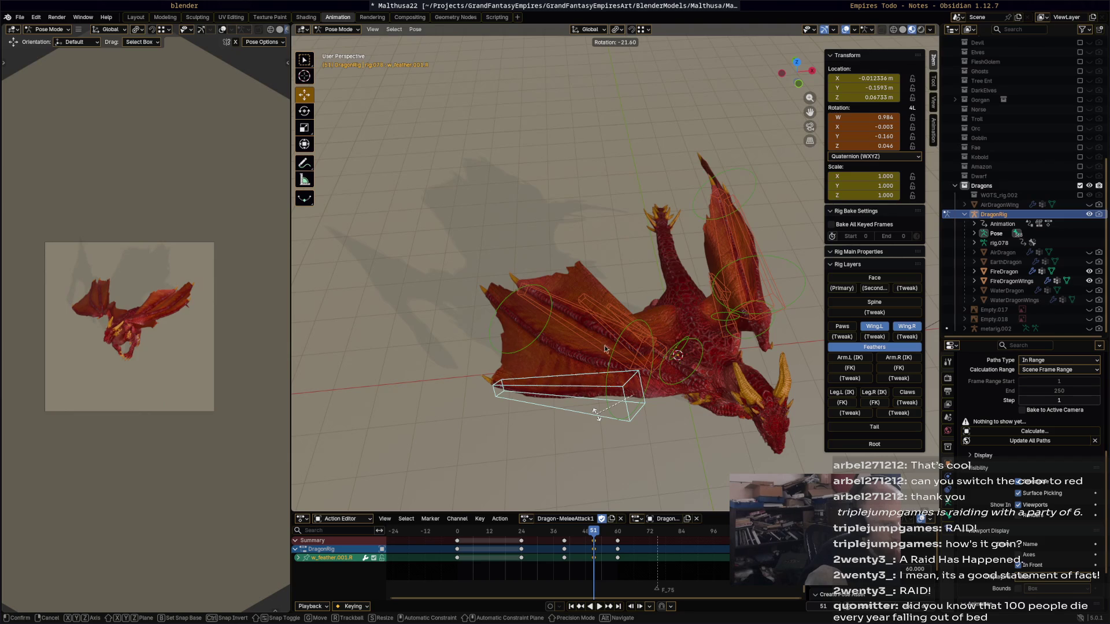
Rotate w_feather.001.R, w_feather.002.R and a right-wing bone at frame 51.
click(576, 305)
click(576, 303)
key(r)
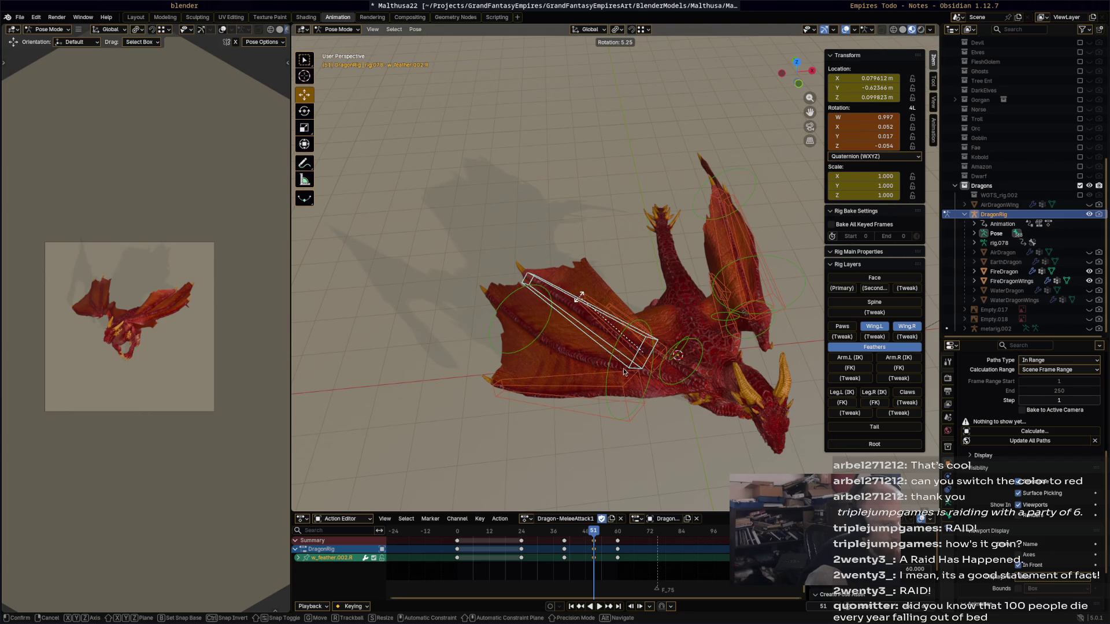
click(582, 294)
mouse_move(582, 293)
middle_down()
mouse_move(639, 328)
mouse_move(651, 290)
middle_up()
click(654, 290)
key(r)
click(672, 343)
Rotate w_feather.002.L to -12.6°, select all wing bones and replay the attack.
click(666, 212)
key(r)
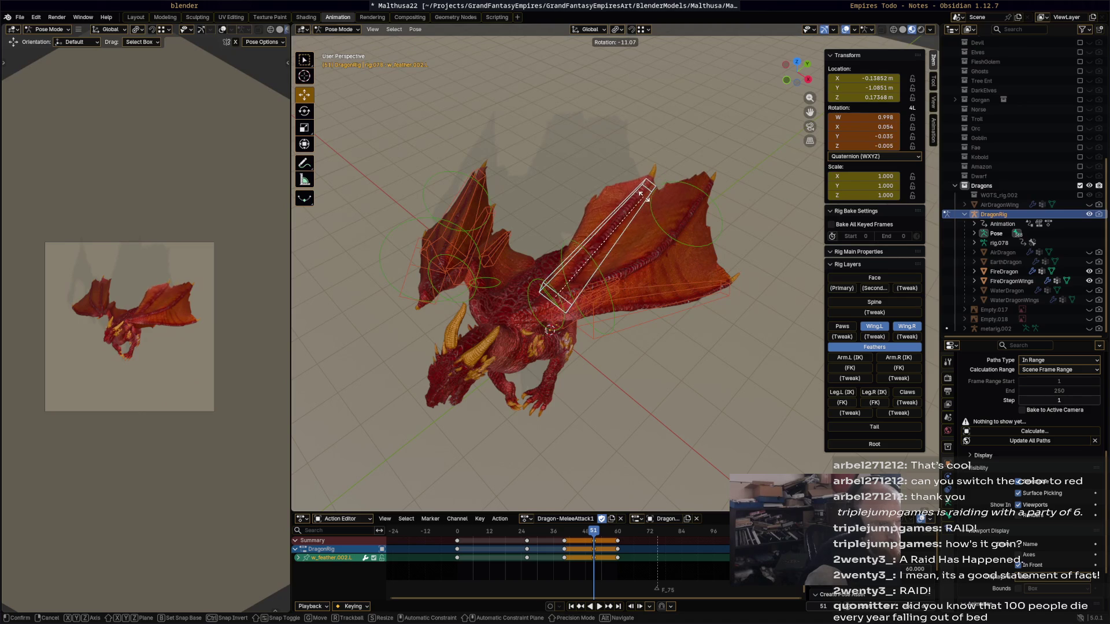
click(661, 303)
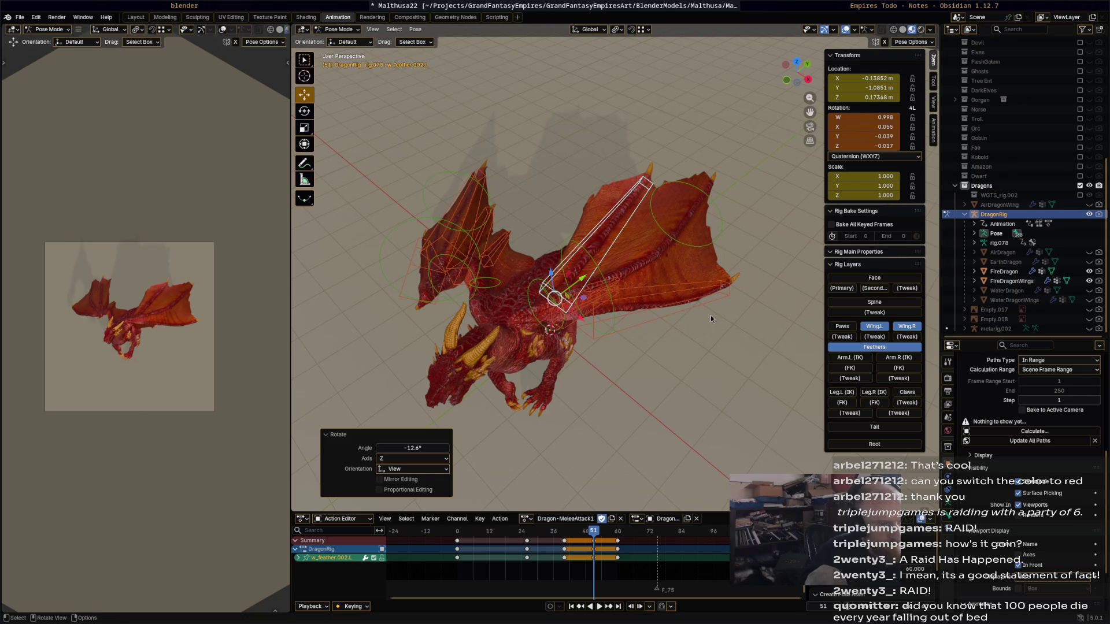
key(a)
key(space)
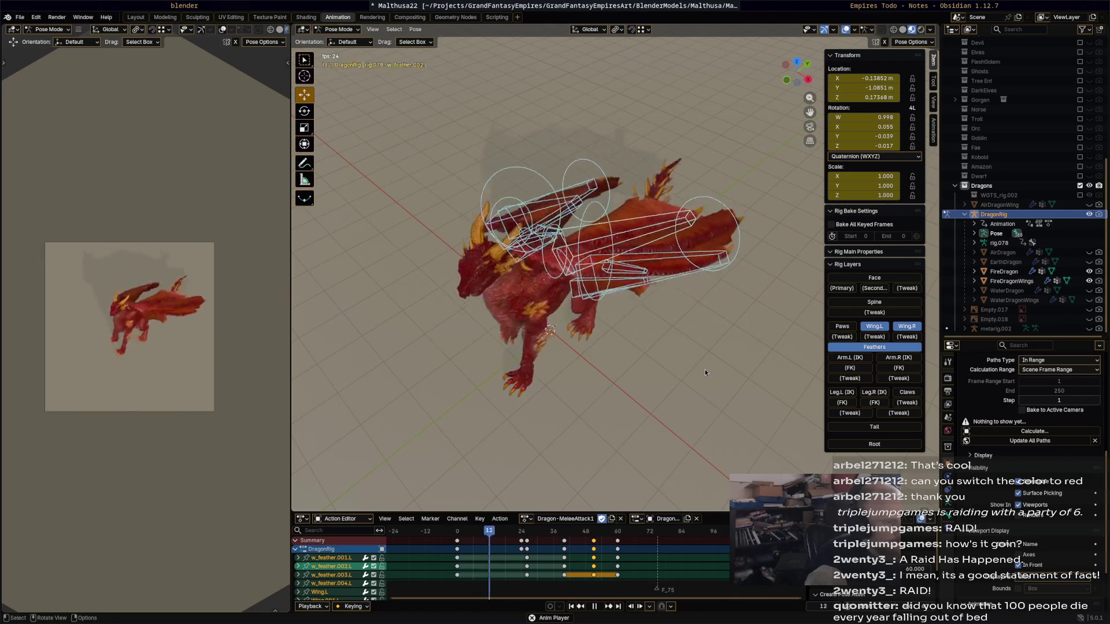
Stop playback at frame 0 and save Malthusa22.blend.
mouse_move(705, 370)
middle_down()
mouse_move(676, 317)
mouse_move(662, 325)
mouse_move(636, 401)
middle_up()
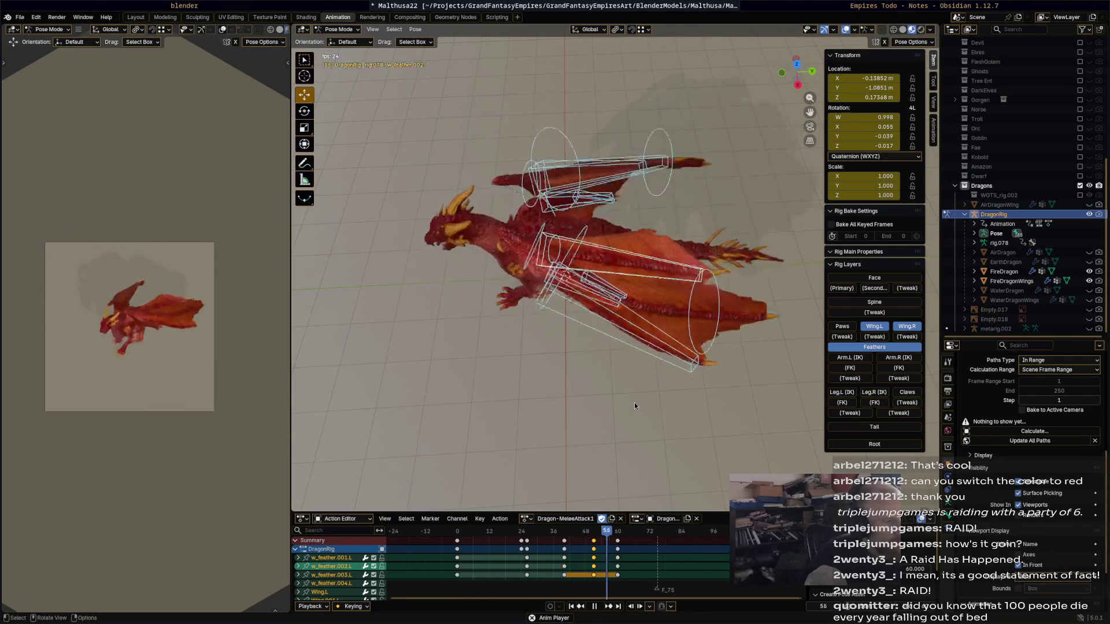
key(Escape)
key(ctrl+s)
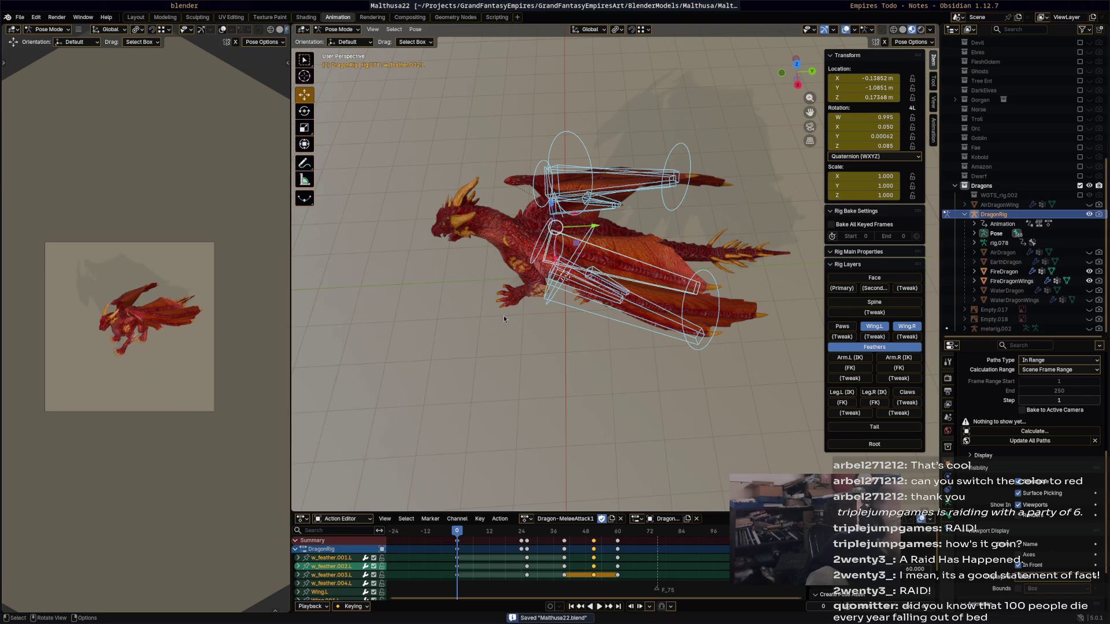
Duplicate the current attack action and rename the copy to Dragon-MeleeAttack2.
click(612, 518)
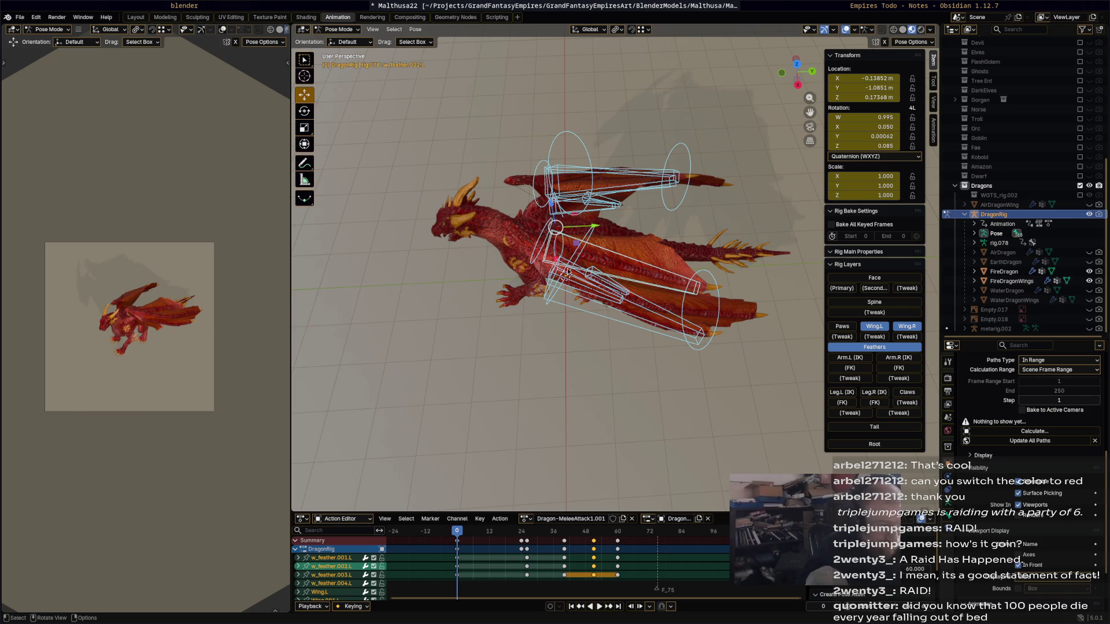
double_click(593, 519)
key(BackSpace)
text(2)
key(Return)
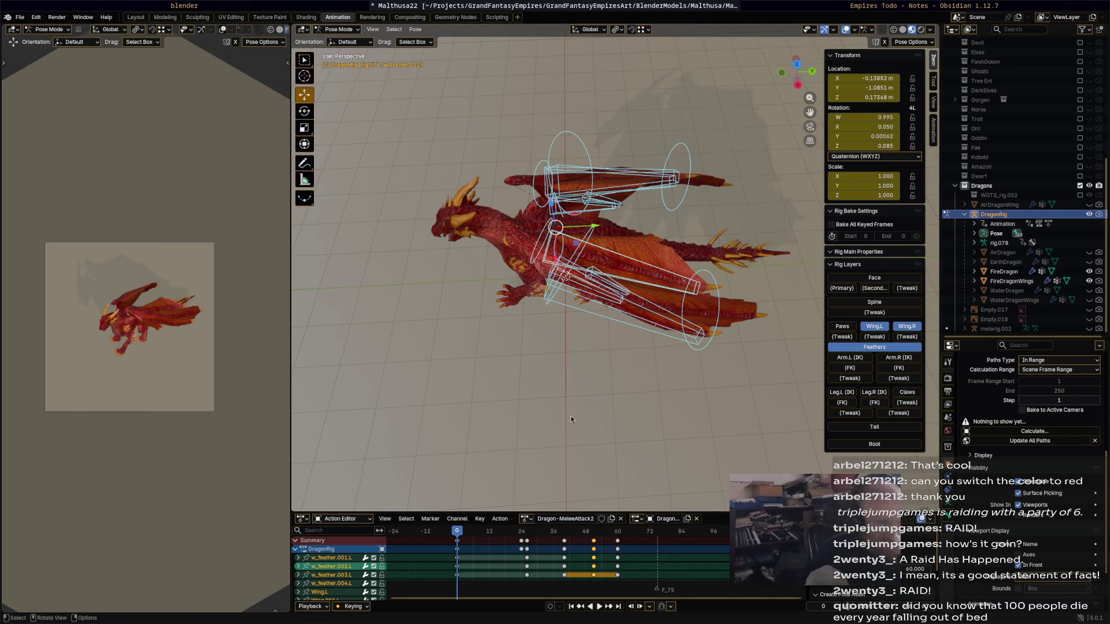
Preview the copied action with playback, enable its Fake User shield, and deselect the keyframes.
middle_drag(571, 416, 668, 312)
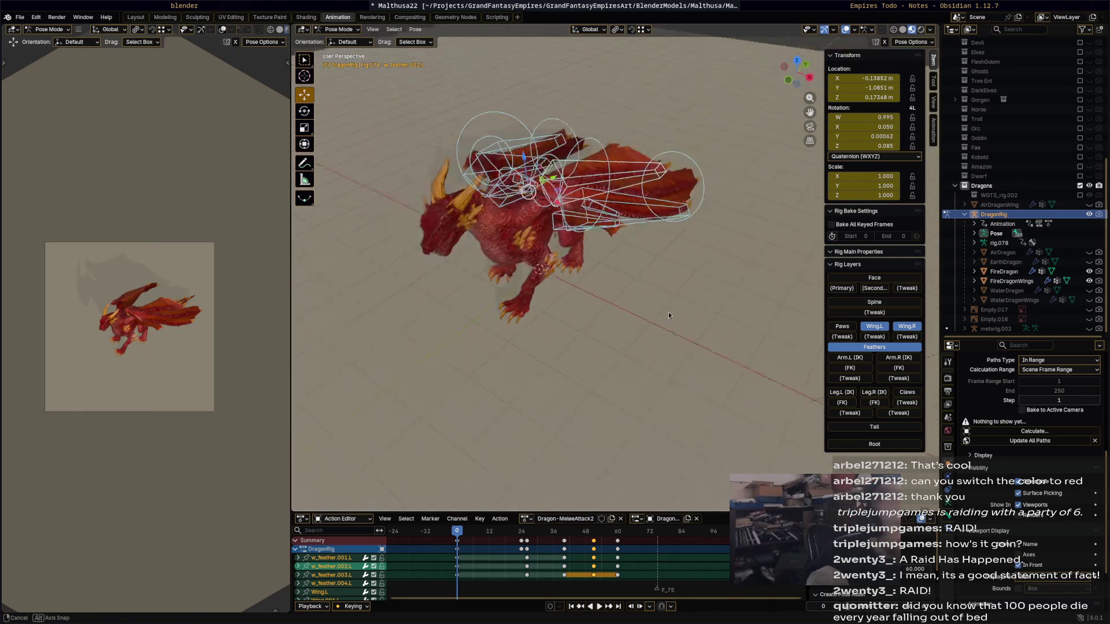
middle_drag(668, 312, 708, 333)
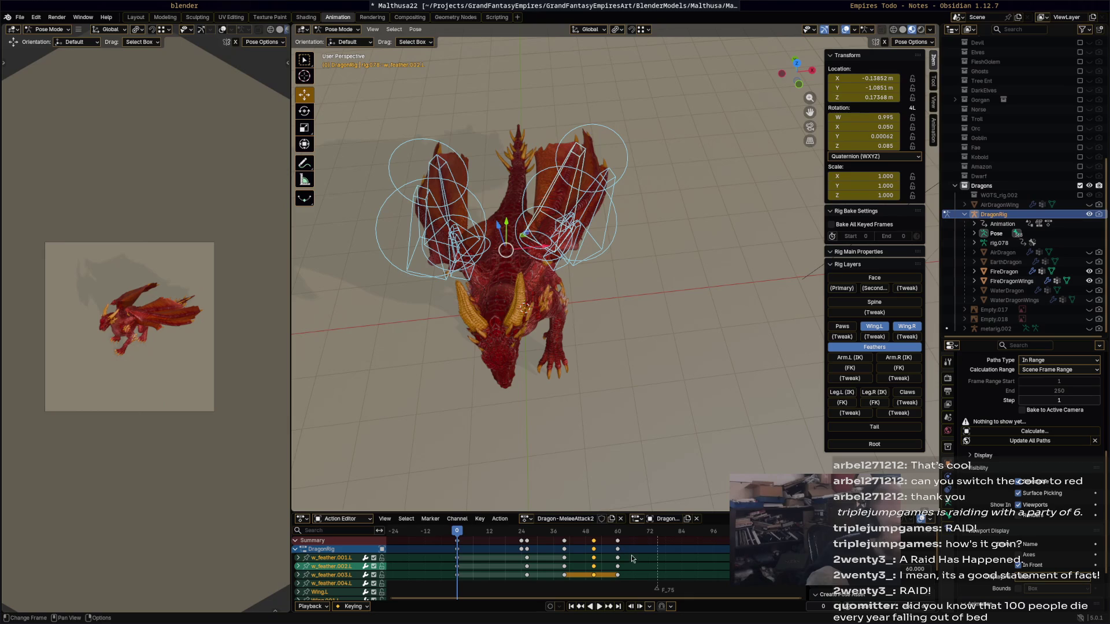
key(space)
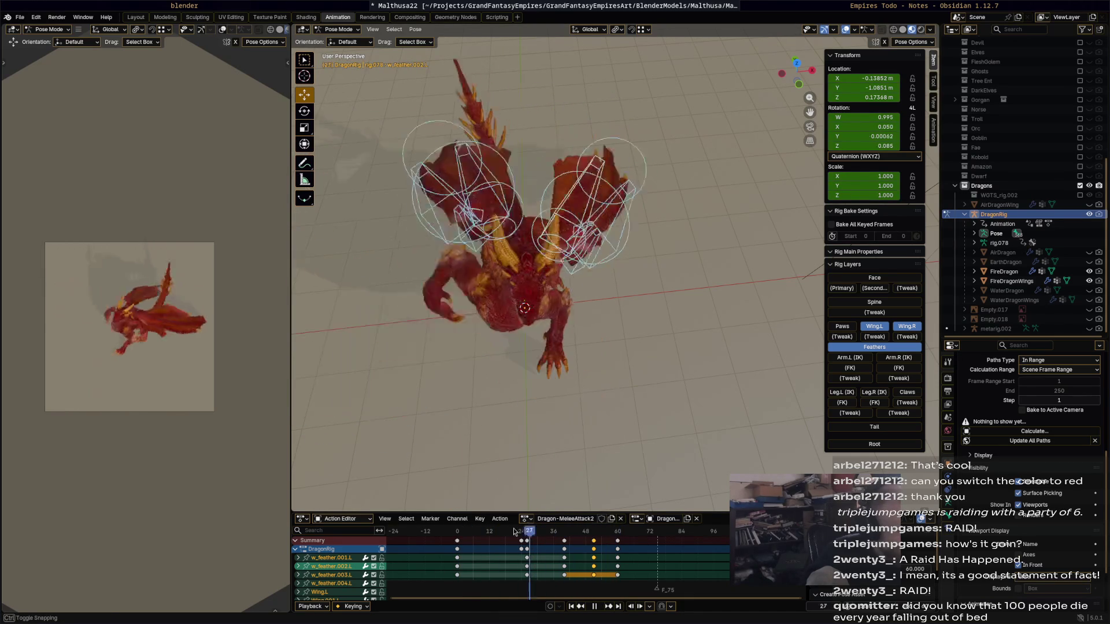
key(Escape)
click(602, 518)
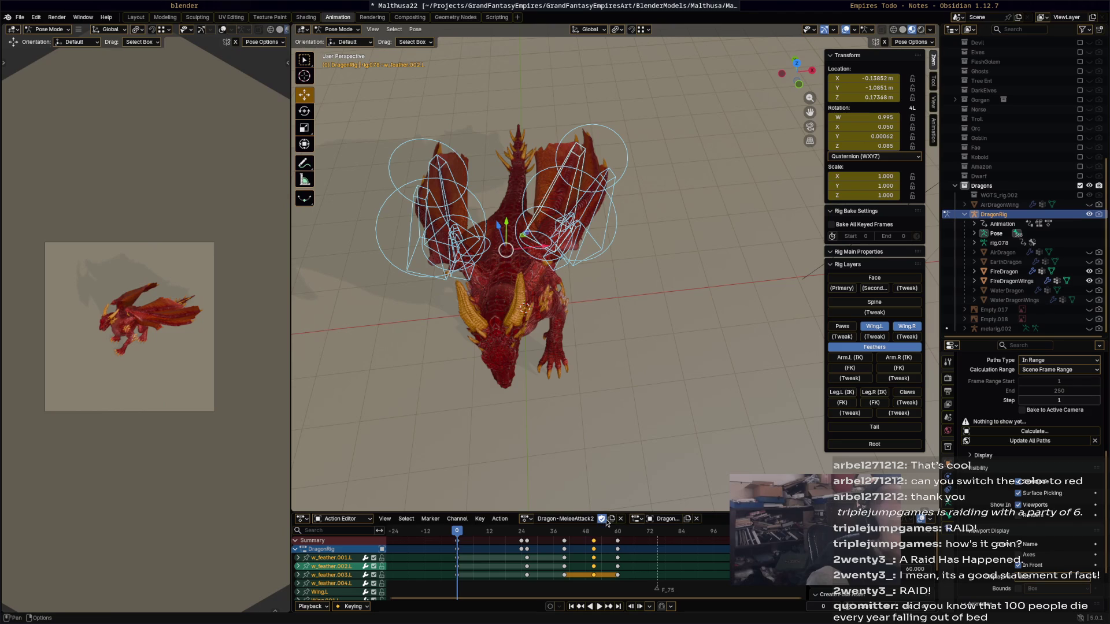
click(662, 563)
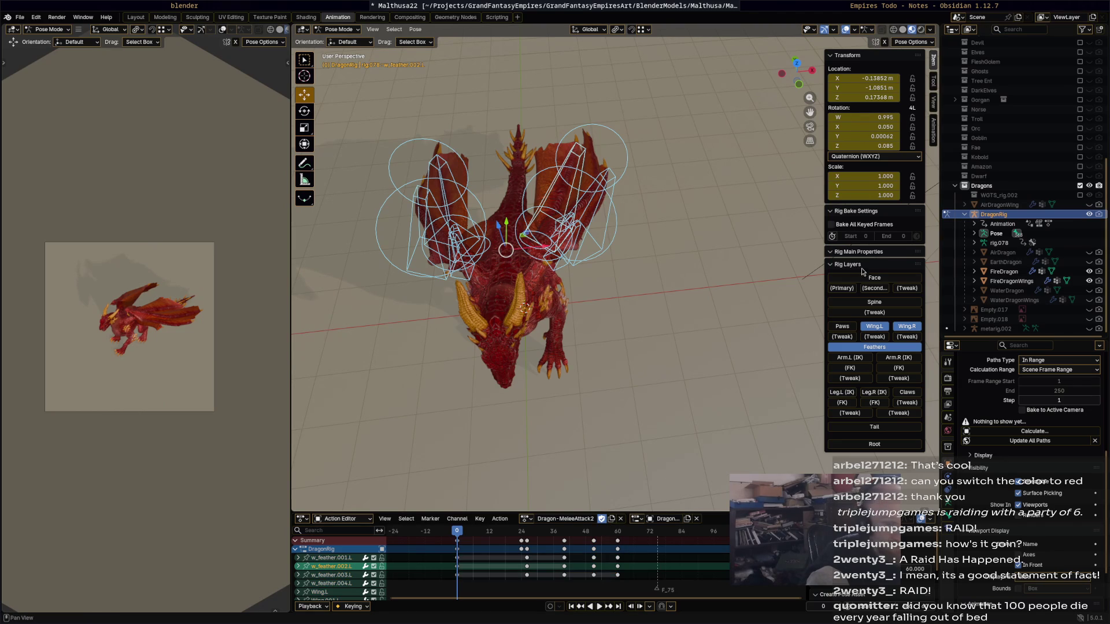
Show the Face, Spine and Arm.L/Arm.R IK rig layers.
click(877, 278)
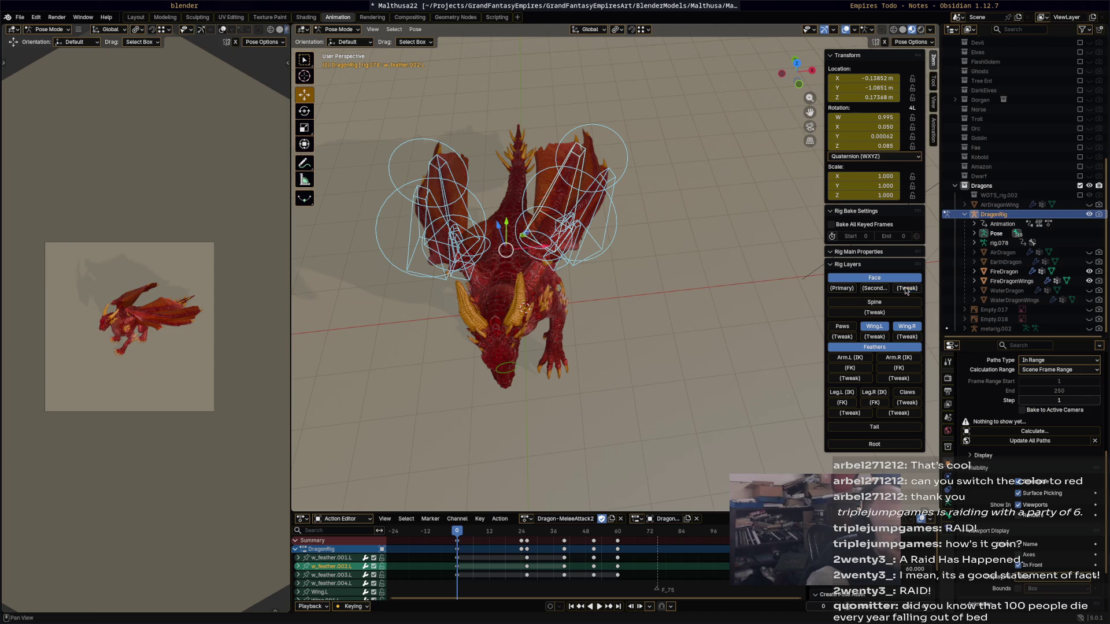
click(885, 305)
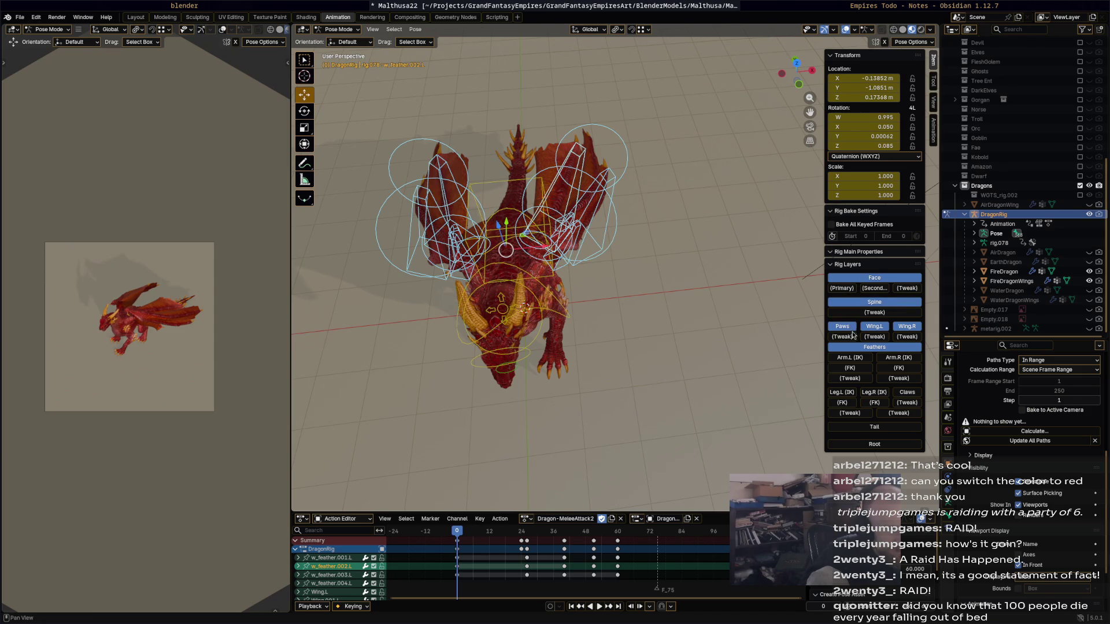
middle_drag(649, 299, 896, 317)
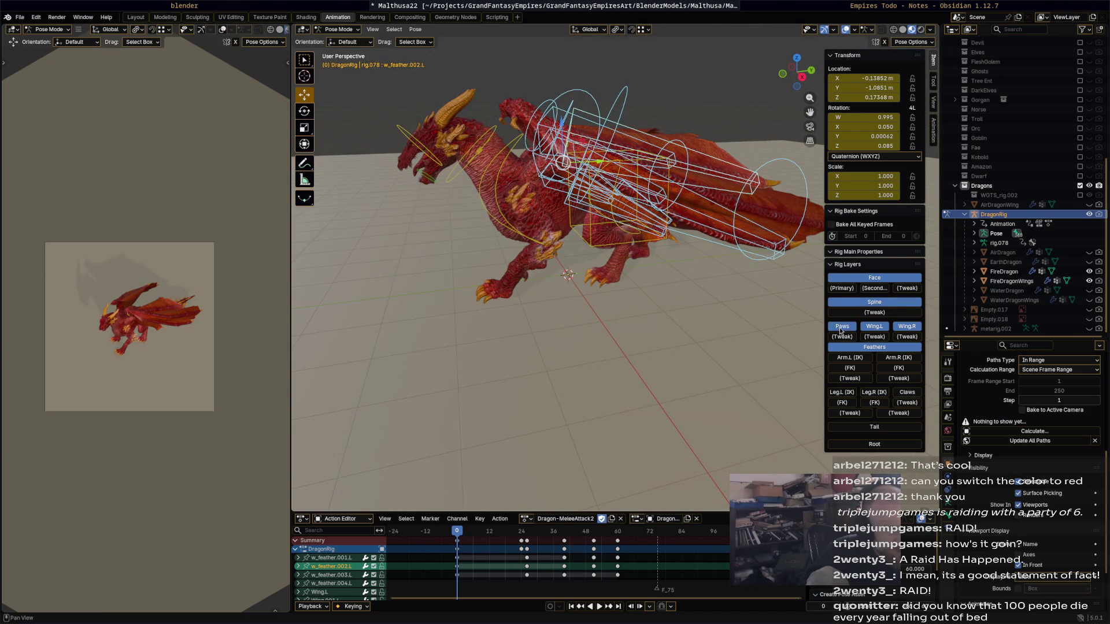
click(847, 359)
click(896, 359)
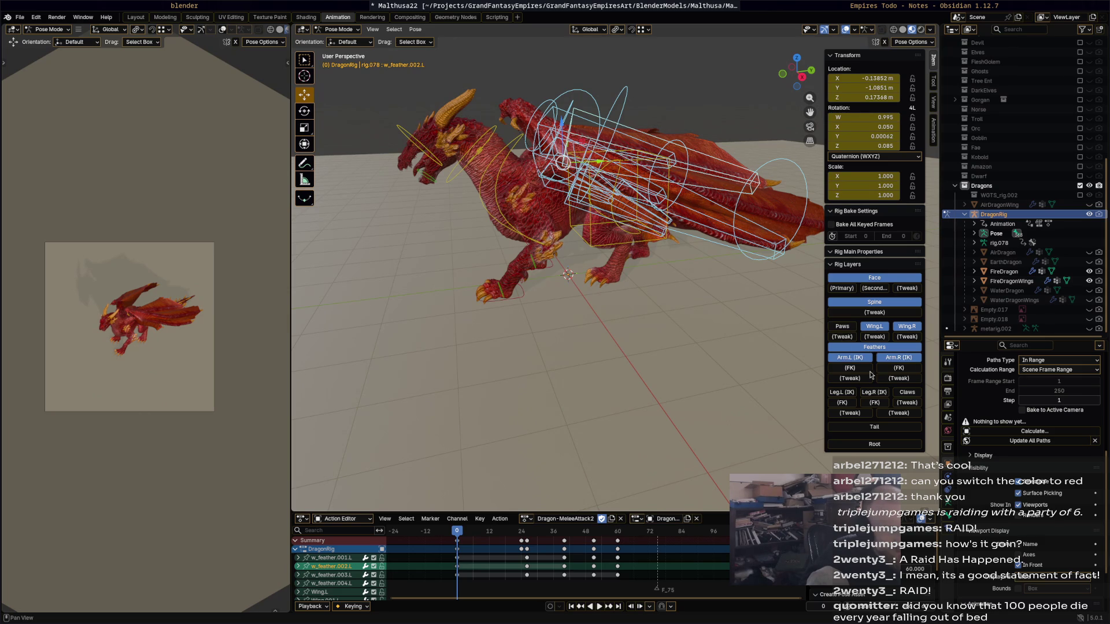
Show the Leg.L/Leg.R IK and Tail rig layers, then select every bone of the rig.
click(846, 393)
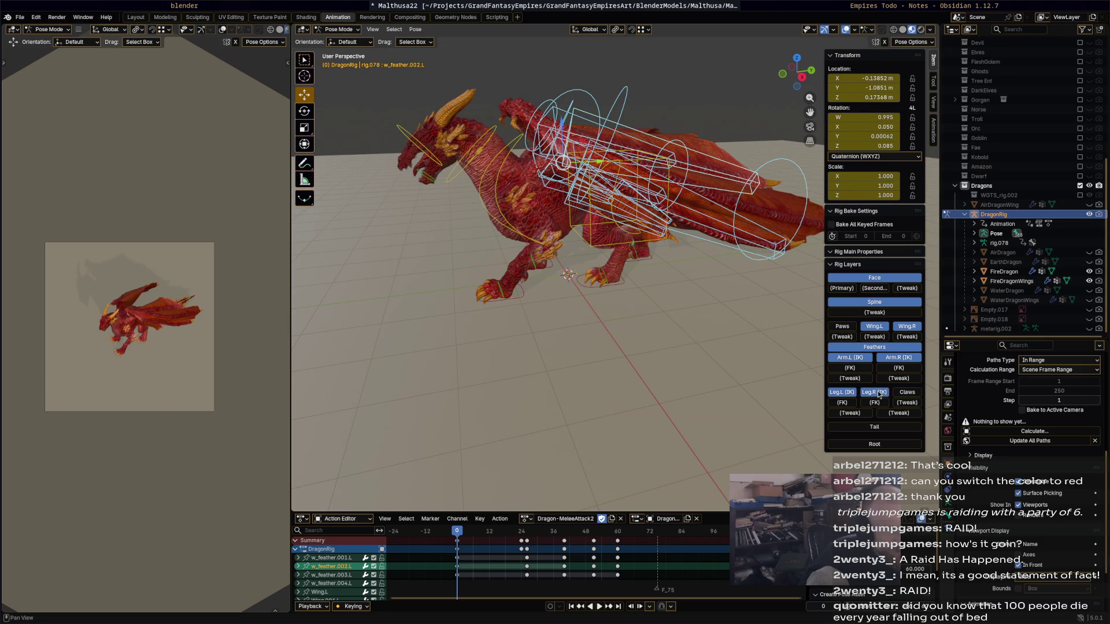
click(852, 404)
click(874, 427)
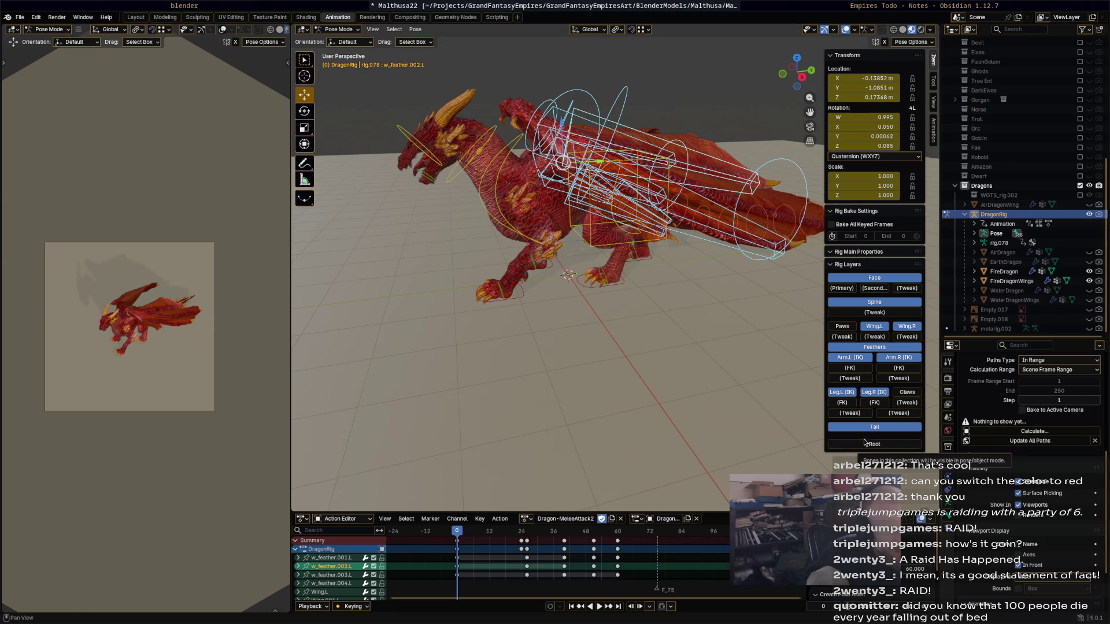
middle_drag(617, 303, 672, 311)
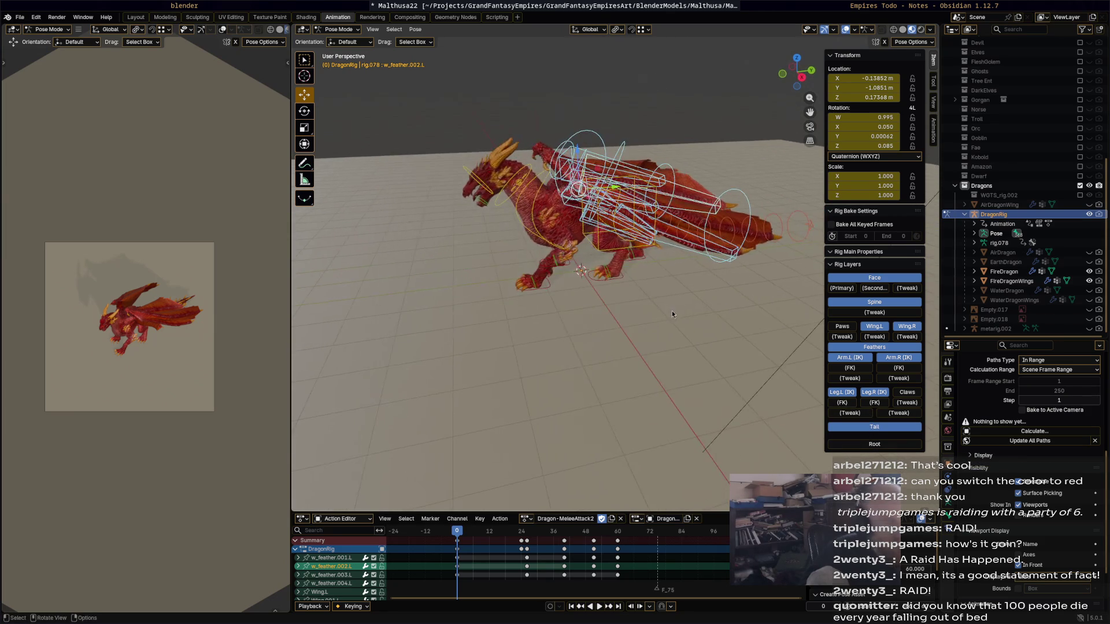
key(a)
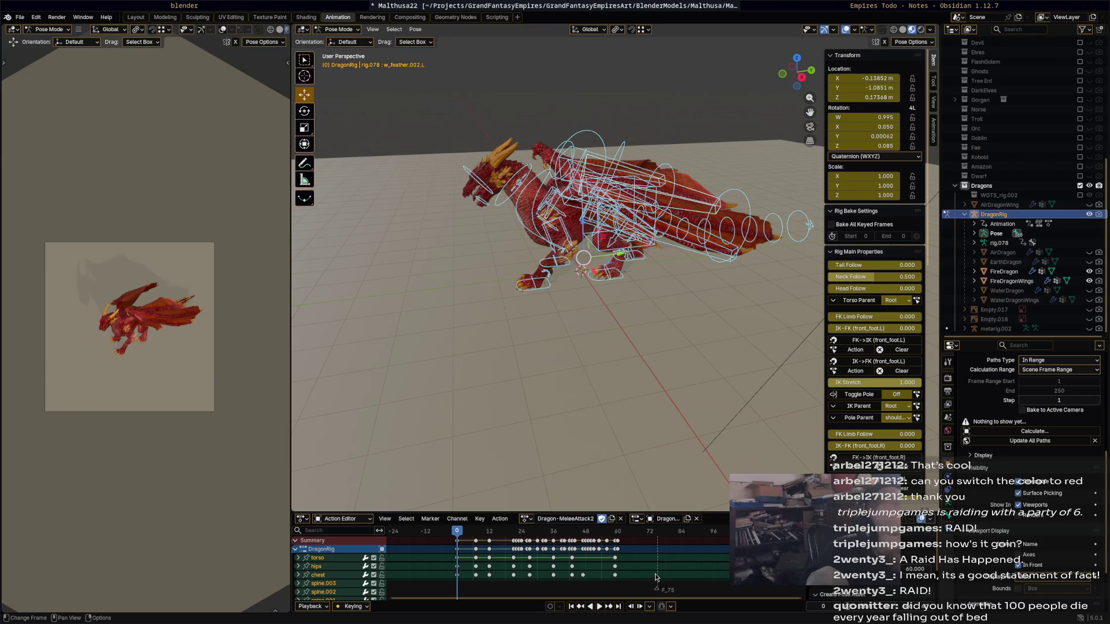
Delete all copied keyframes from Dragon-MeleeAttack2, check playback, and select the frame 0 keys.
key(a)
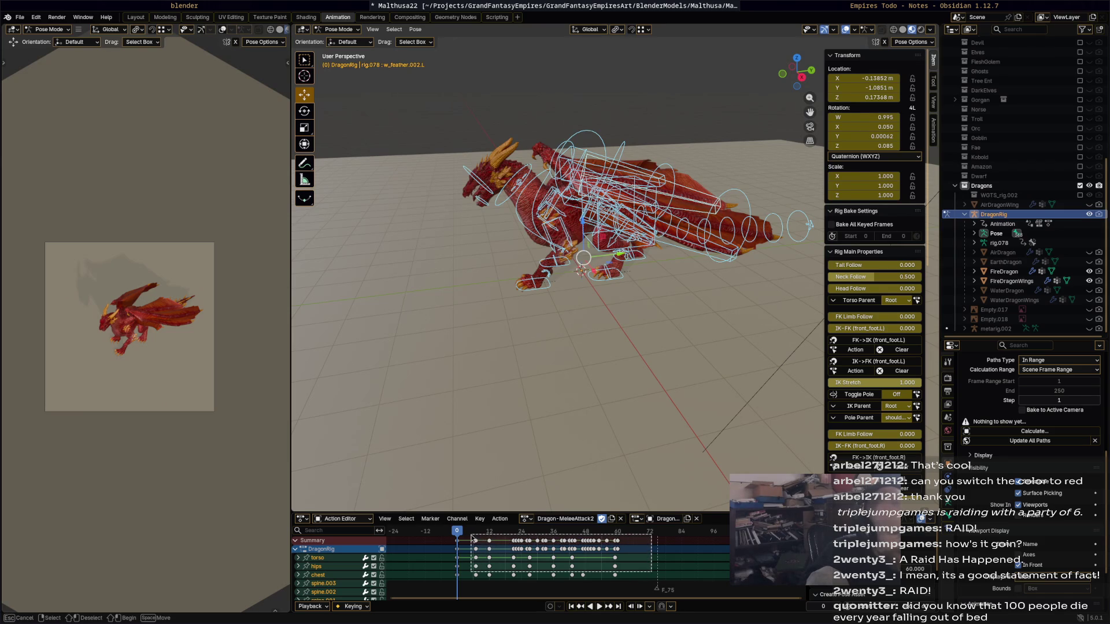
key(x)
click(471, 536)
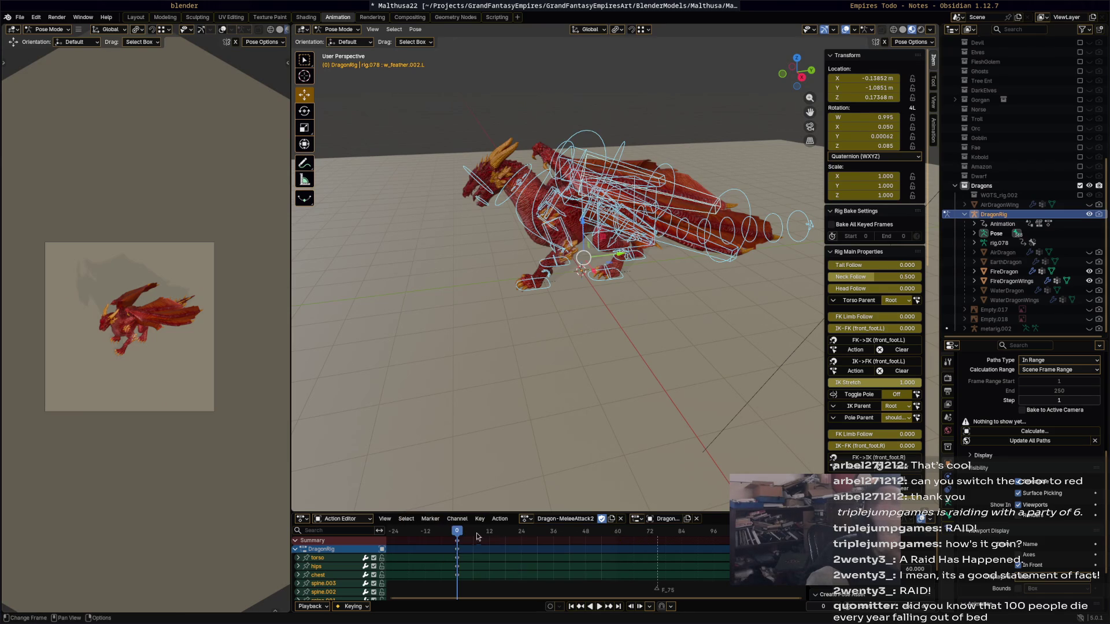
key(space)
key(space)
click(460, 547)
key(space)
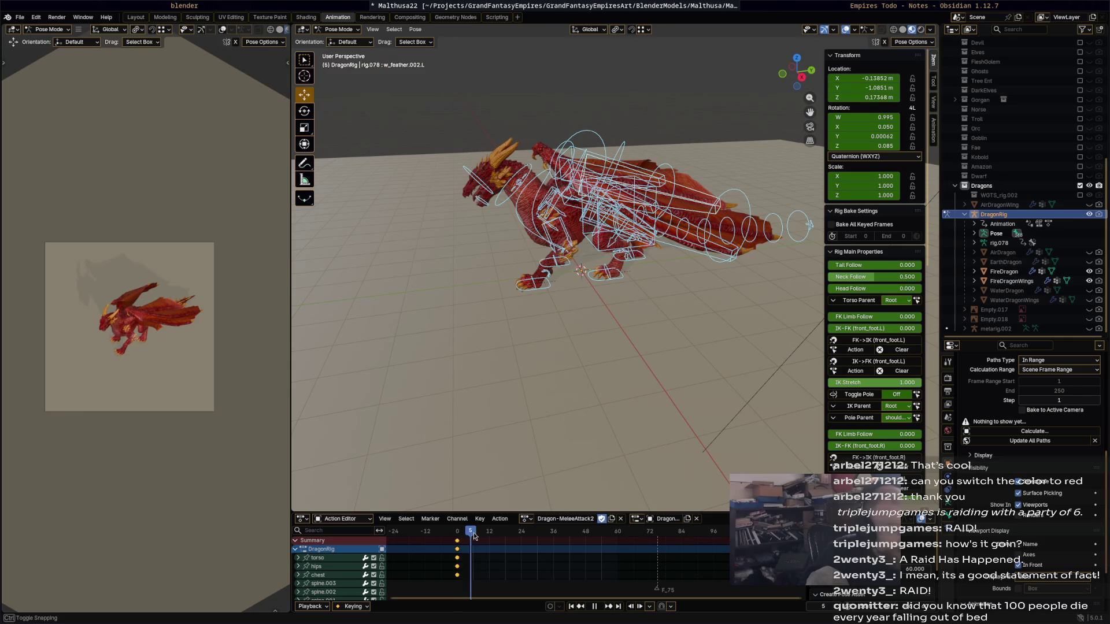
Move the playhead to frame 12 and hide the FireDragonWings object in the Outliner.
drag(479, 534, 490, 535)
scroll(607, 363, up, 2)
mouse_move(605, 354)
middle_down()
mouse_move(544, 350)
mouse_move(565, 328)
middle_up()
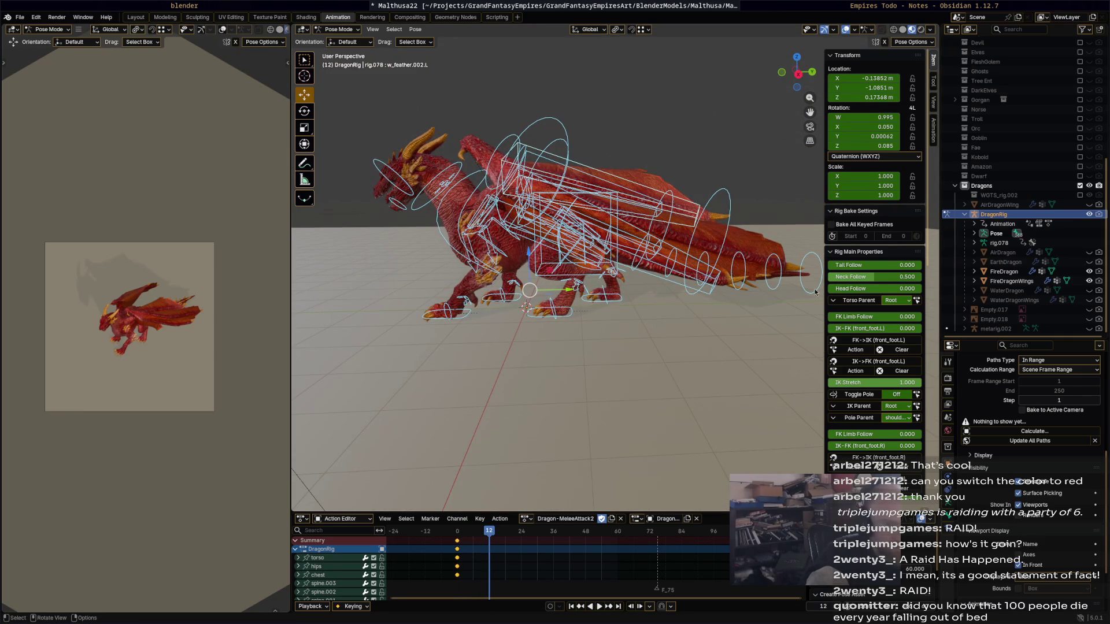
scroll(852, 309, down, 2)
scroll(852, 309, down, 3)
scroll(853, 309, down, 3)
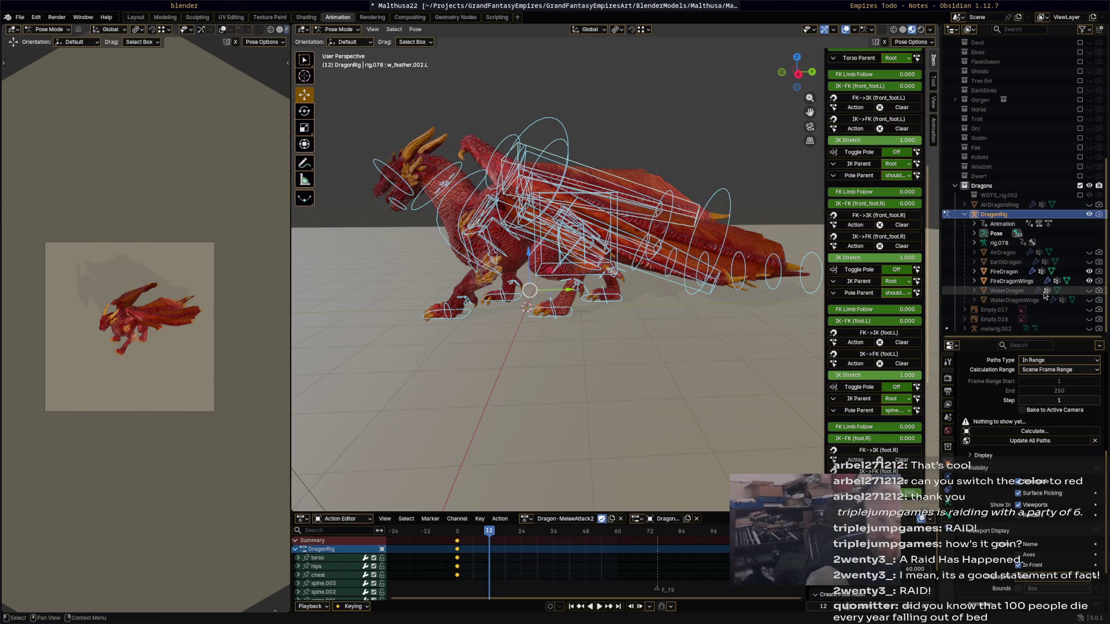
click(1089, 281)
scroll(891, 415, down, 2)
scroll(890, 416, down, 3)
scroll(895, 410, down, 3)
Turn off the Feathers, Wing.L and Wing.R rig layers to clear the view.
click(900, 396)
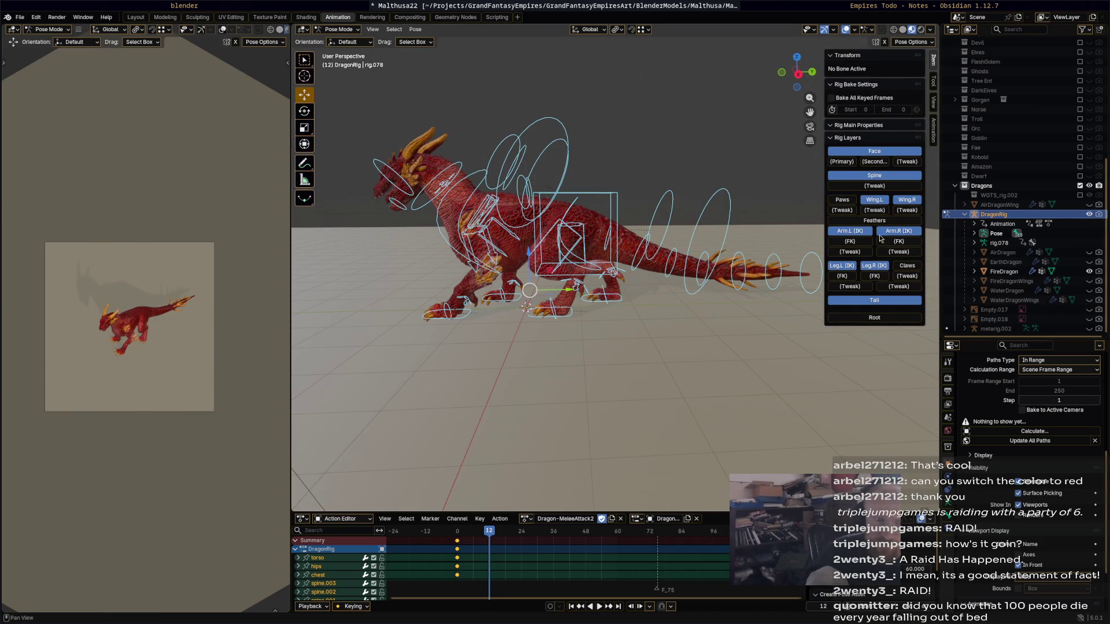
click(884, 204)
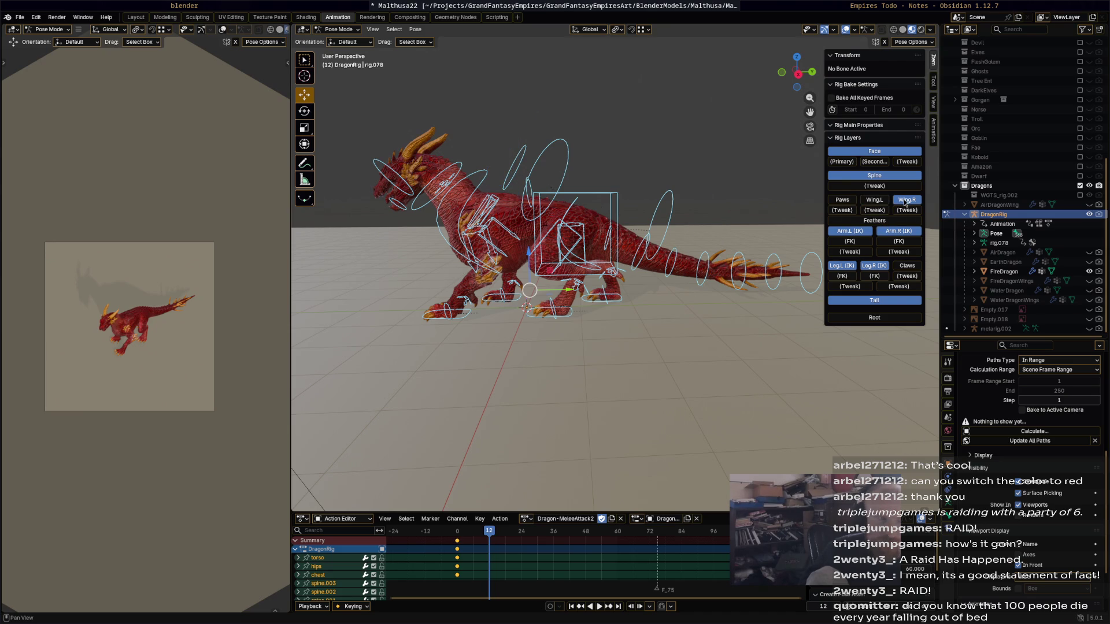
click(906, 201)
middle_drag(663, 323, 559, 531)
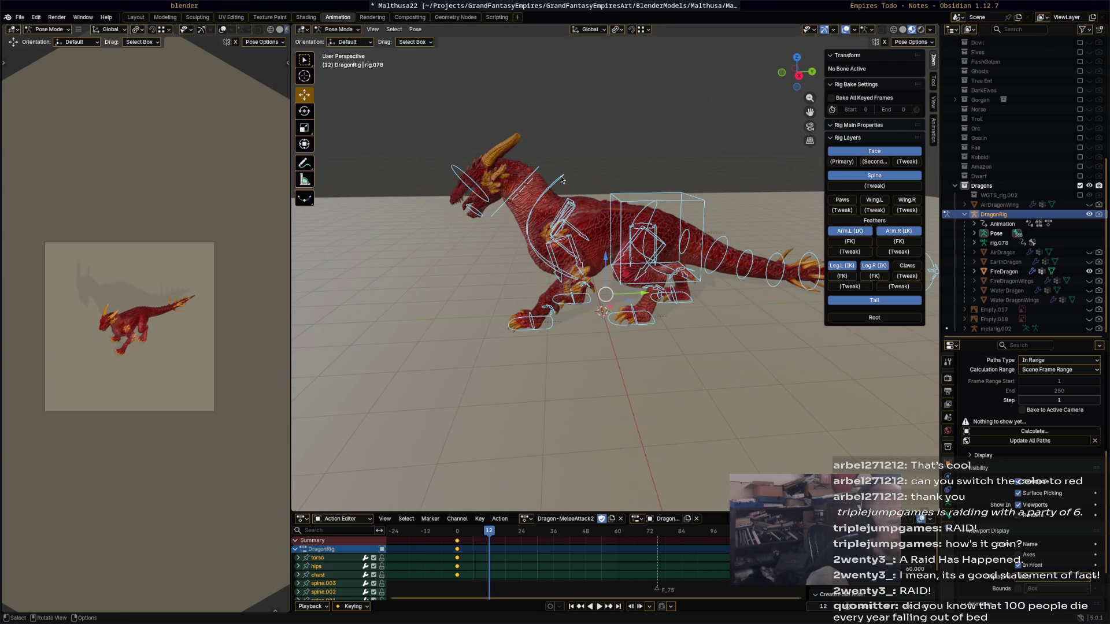
Lower the torso and rotate the chest, neck and head into a crouch at frame 12.
click(616, 216)
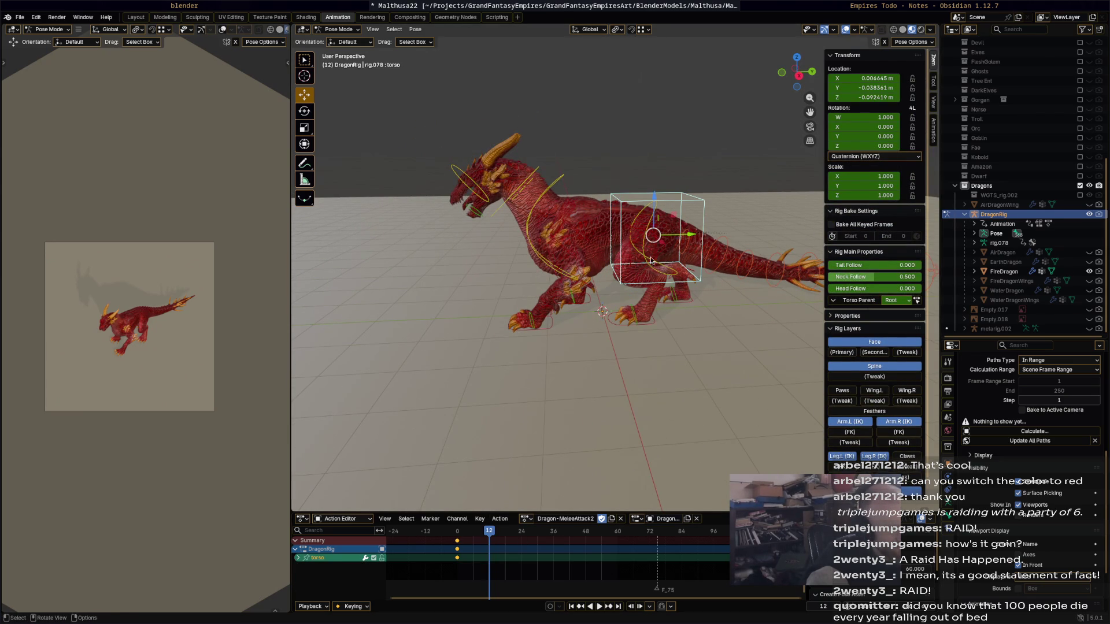
key(g)
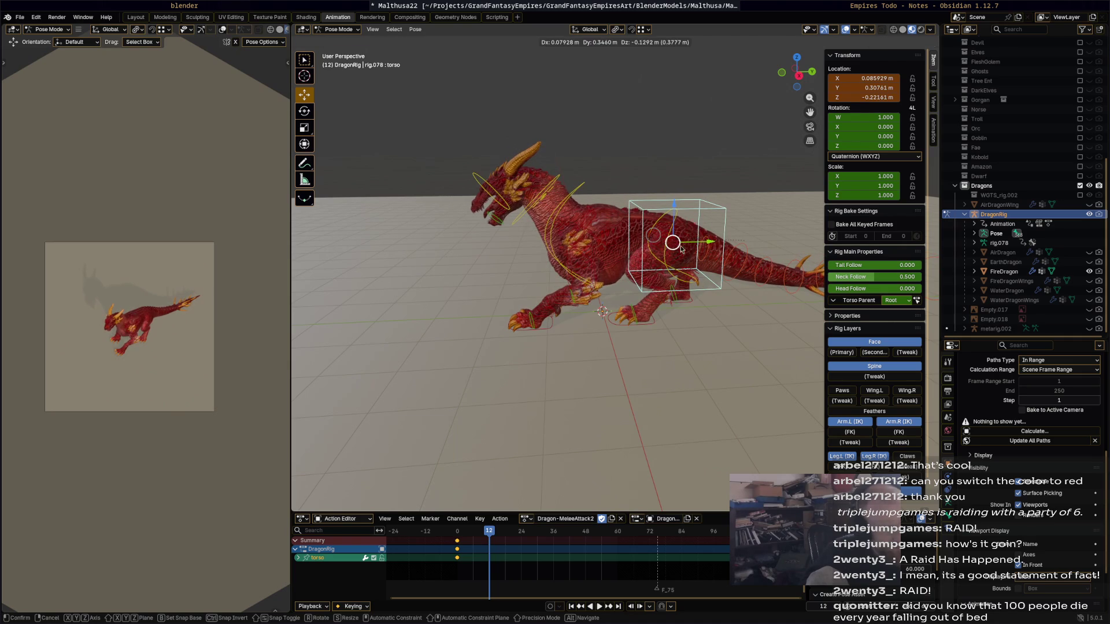
click(681, 249)
click(577, 193)
key(r)
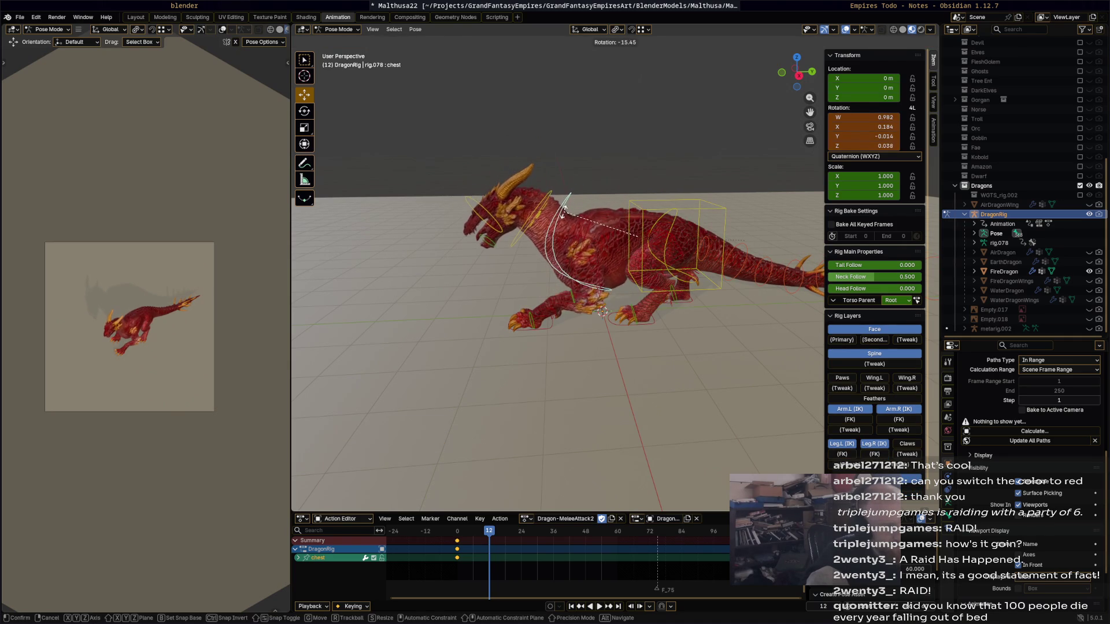
click(543, 206)
click(495, 217)
key(r)
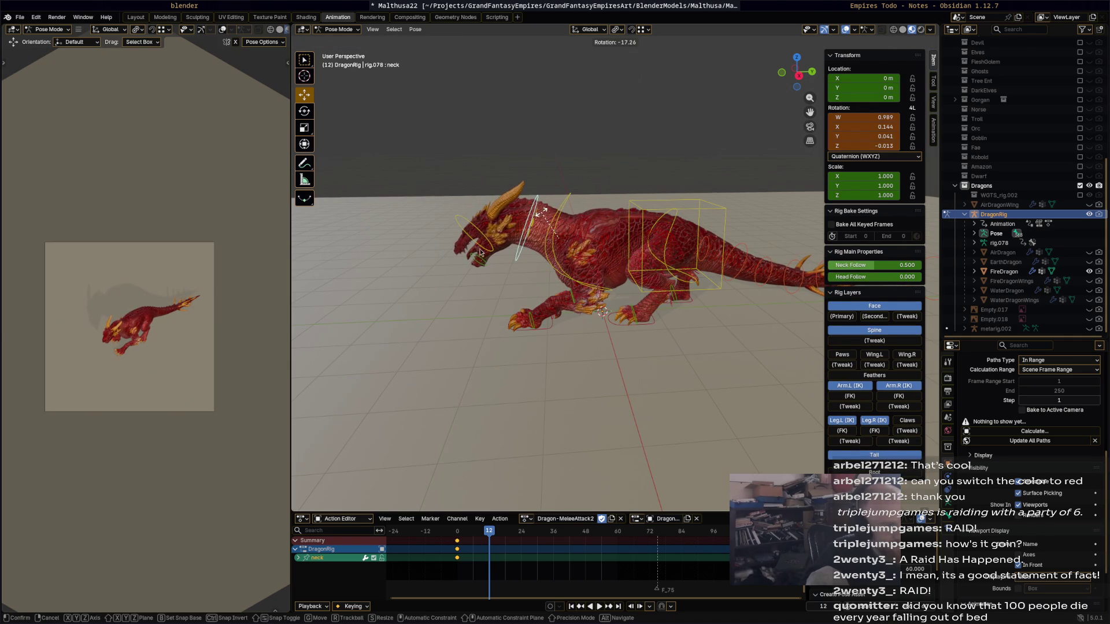
click(483, 254)
key(r)
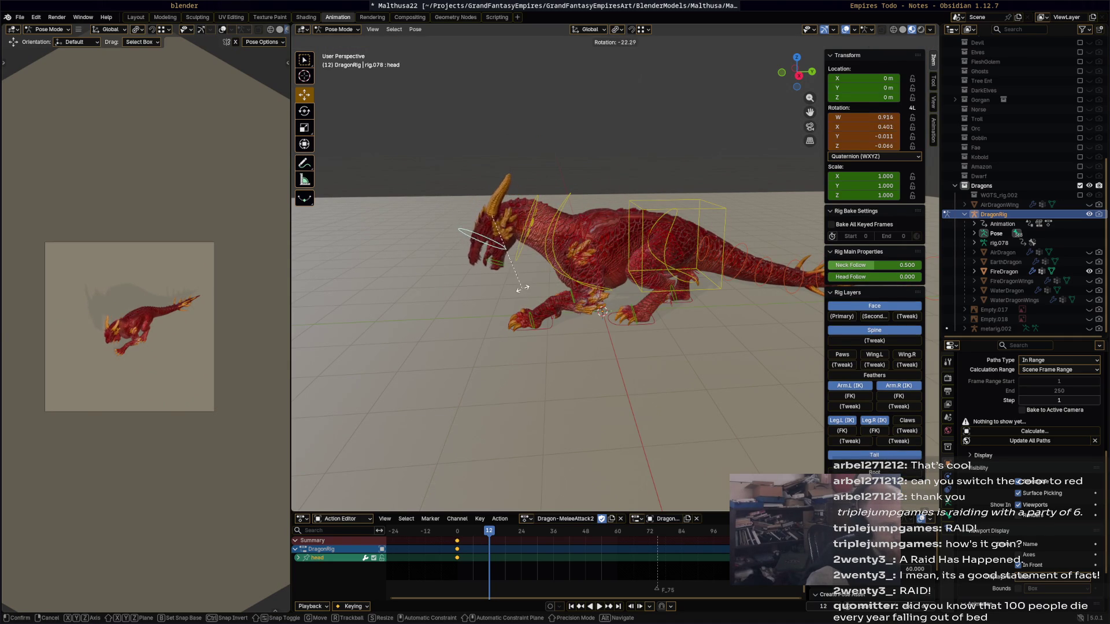
click(629, 327)
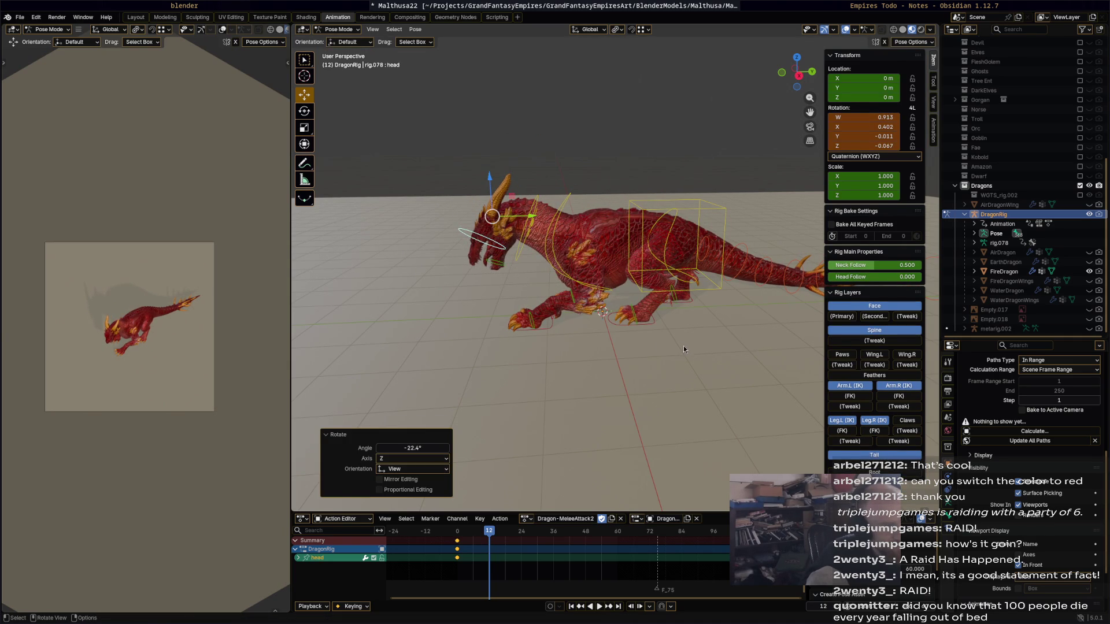
Turn the hips, keyframe the whole rig at frame 12, and move to frame 24.
click(677, 227)
key(r)
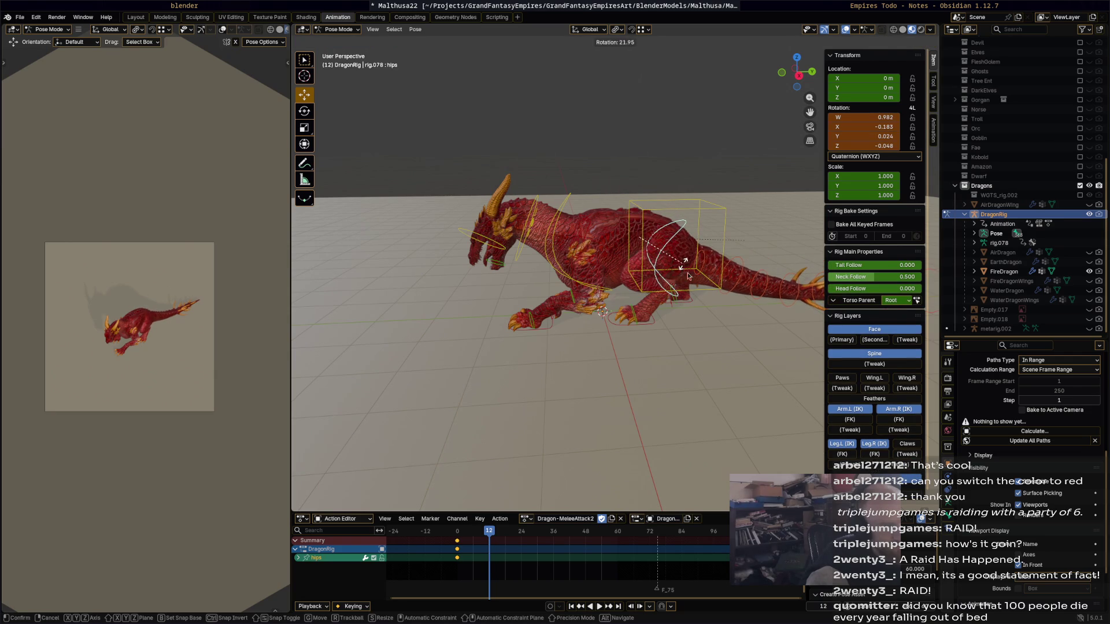
click(688, 272)
key(a)
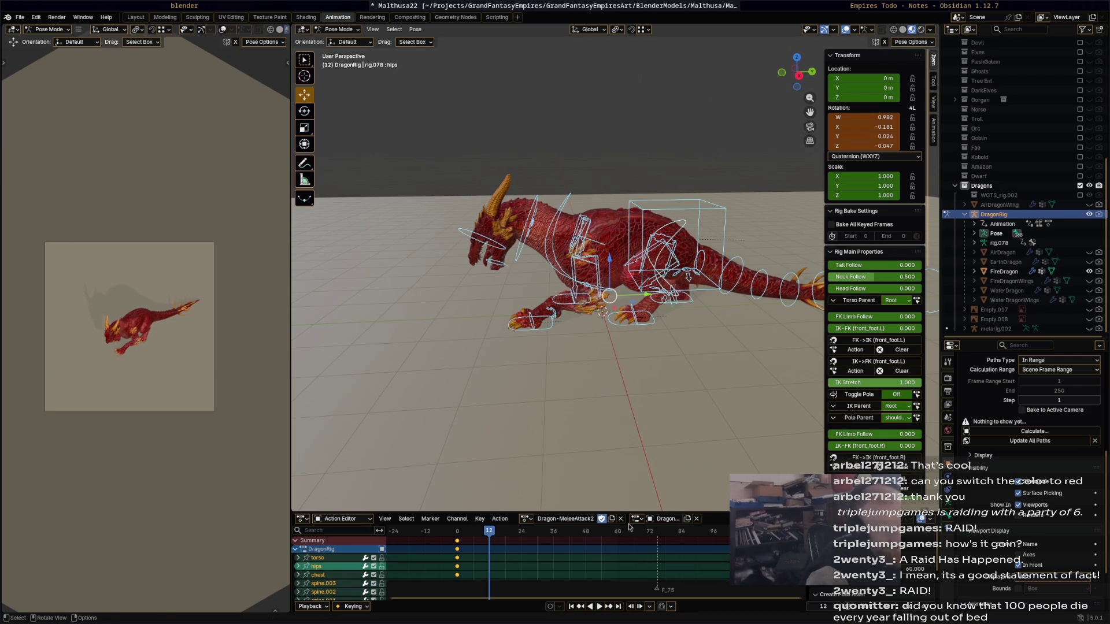
key(i)
drag(518, 532, 520, 536)
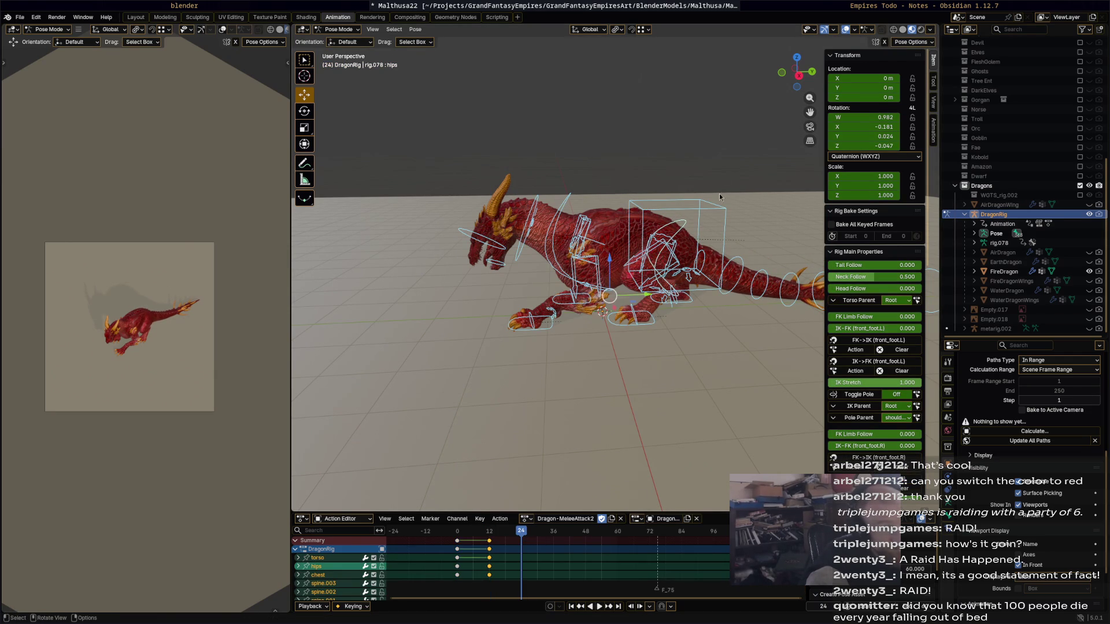
Raise and tilt the torso upward and lift both front feet at frame 24.
click(700, 210)
key(g)
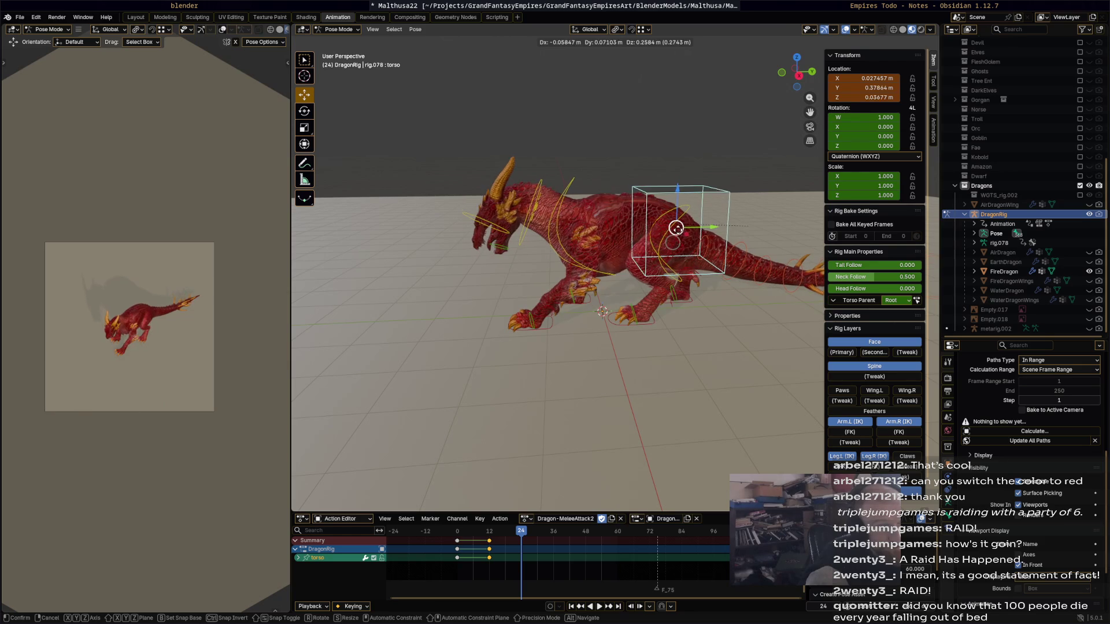
click(780, 230)
key(r)
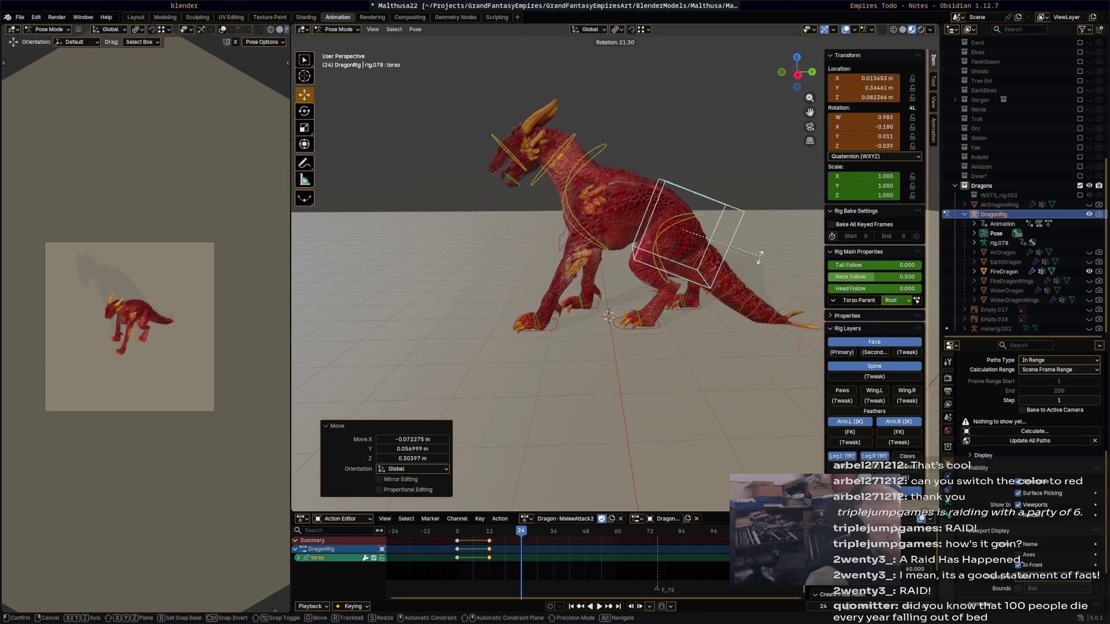
click(758, 258)
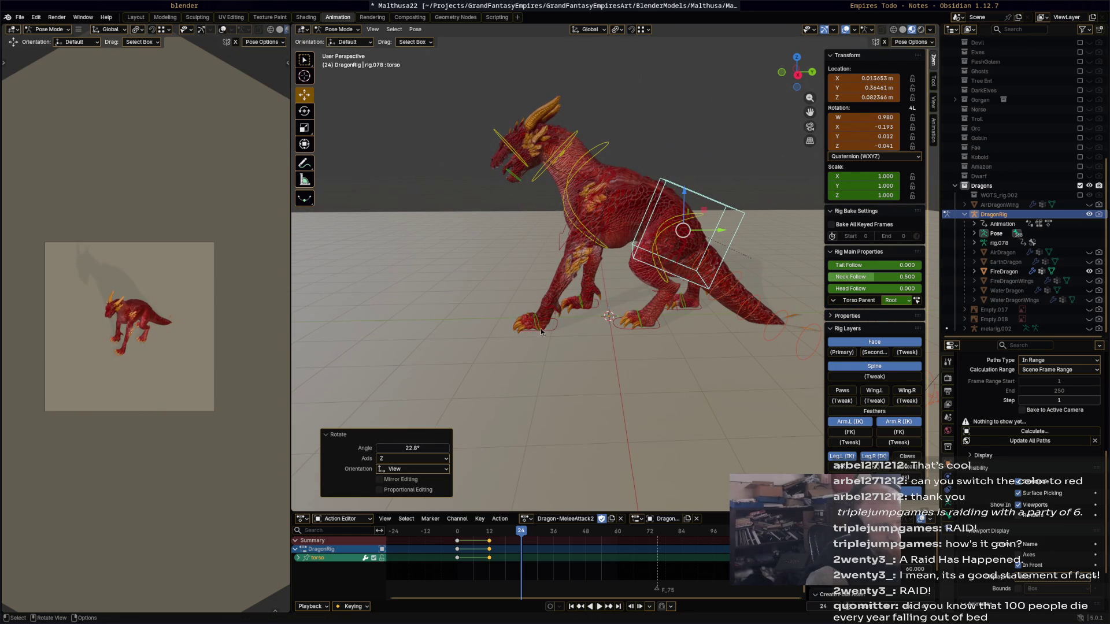
click(541, 330)
key(g)
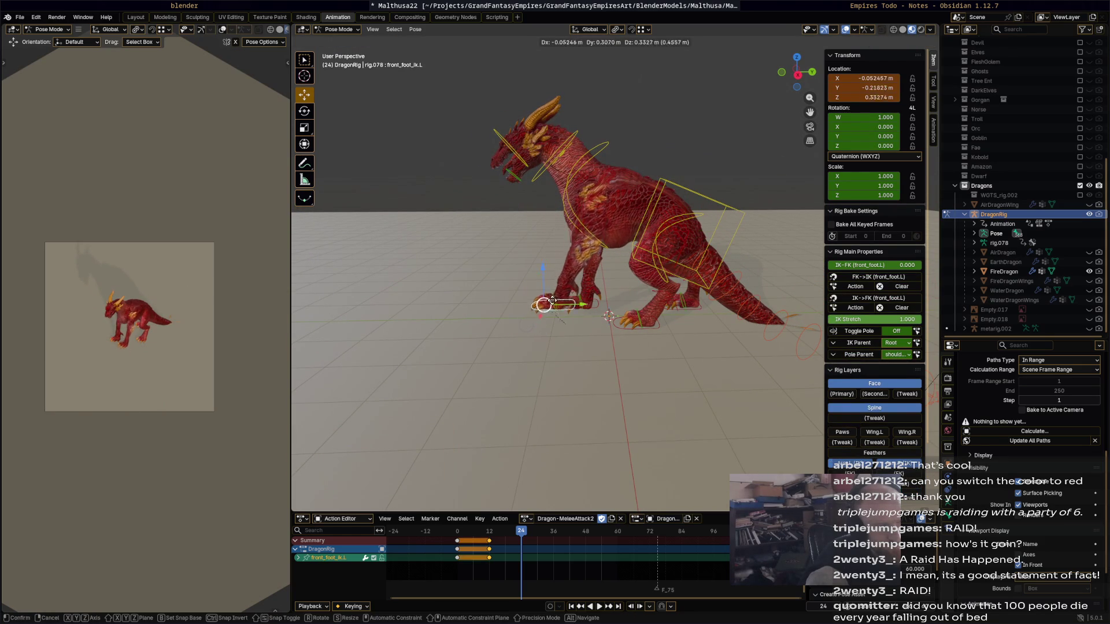
click(595, 312)
click(568, 295)
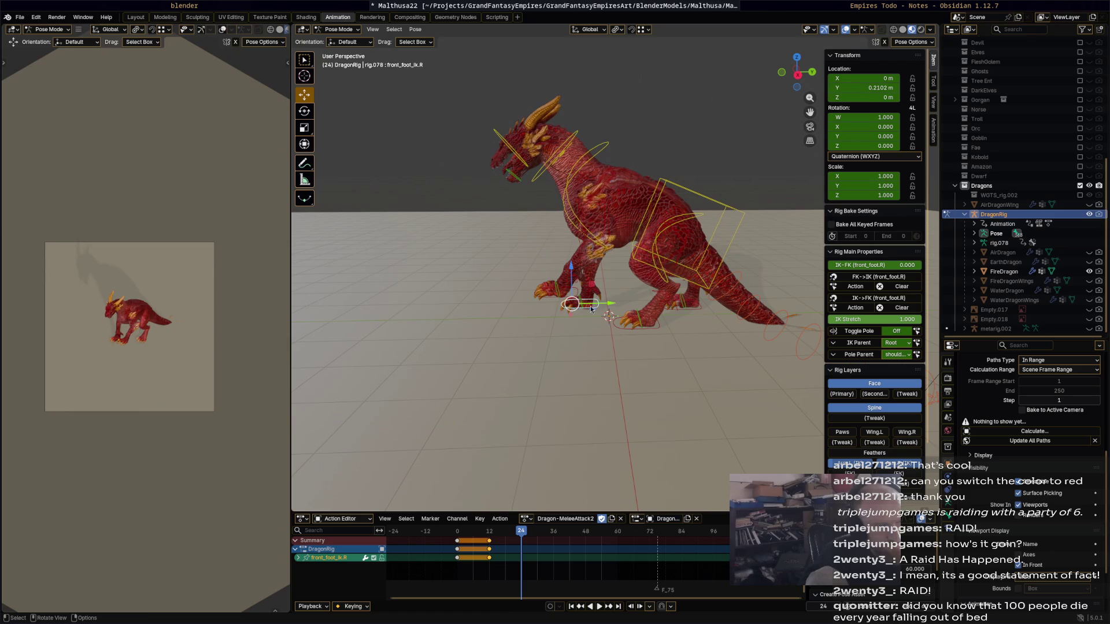
key(g)
click(594, 302)
Rotate the chest and readjust the left front foot's position and rotation.
click(592, 152)
key(r)
click(589, 299)
click(555, 292)
key(g)
click(569, 293)
key(r)
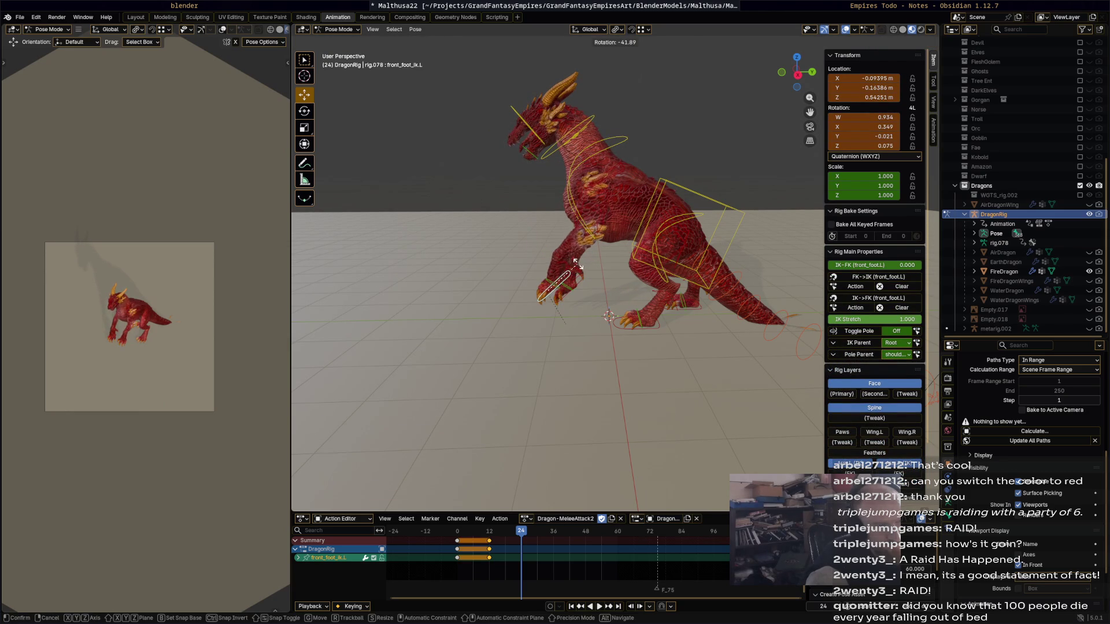
click(584, 277)
Rotate the neck and head bones upward into the rearing posture.
click(599, 128)
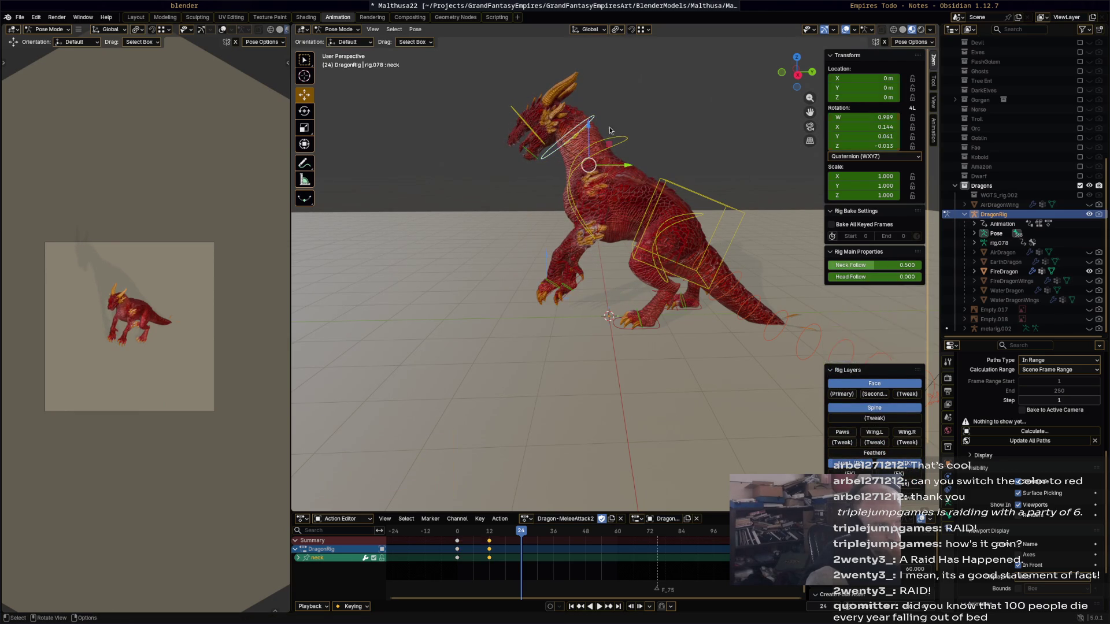
key(r)
click(654, 139)
click(560, 122)
key(r)
click(556, 130)
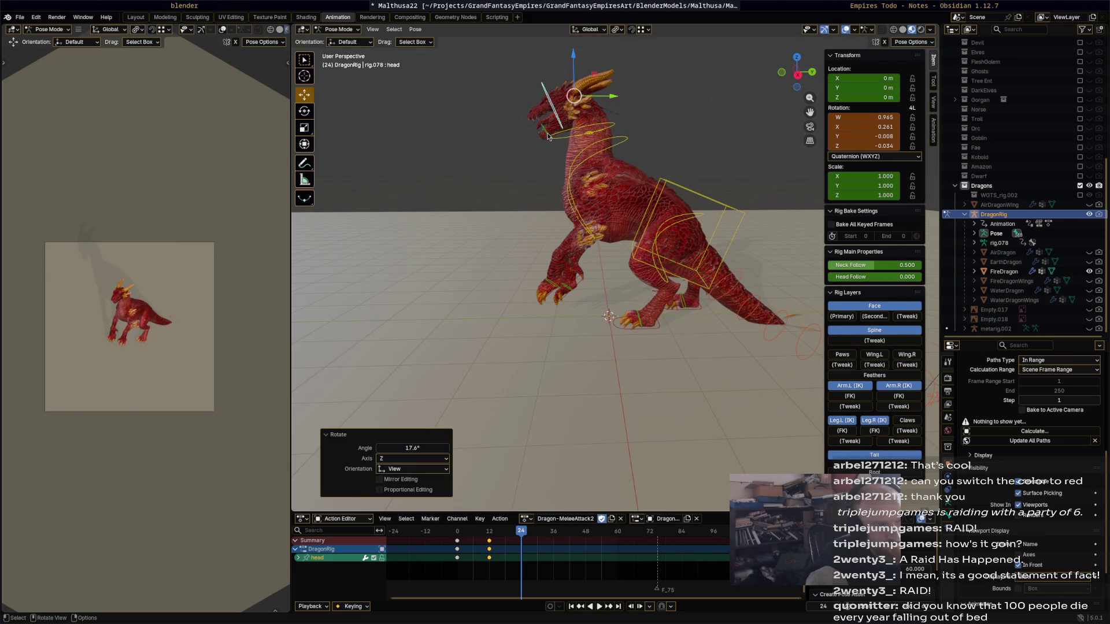
click(547, 136)
key(r)
click(545, 121)
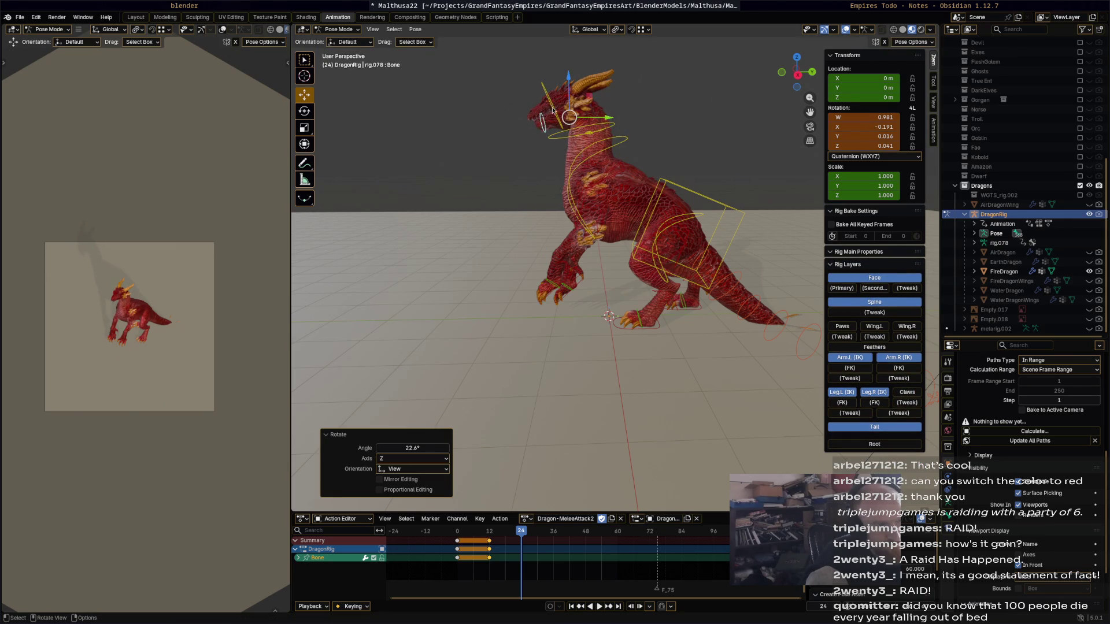
click(565, 116)
key(r)
click(563, 120)
Bend the tail bone spine.003 and turn the hips slightly.
middle_drag(563, 120, 699, 265)
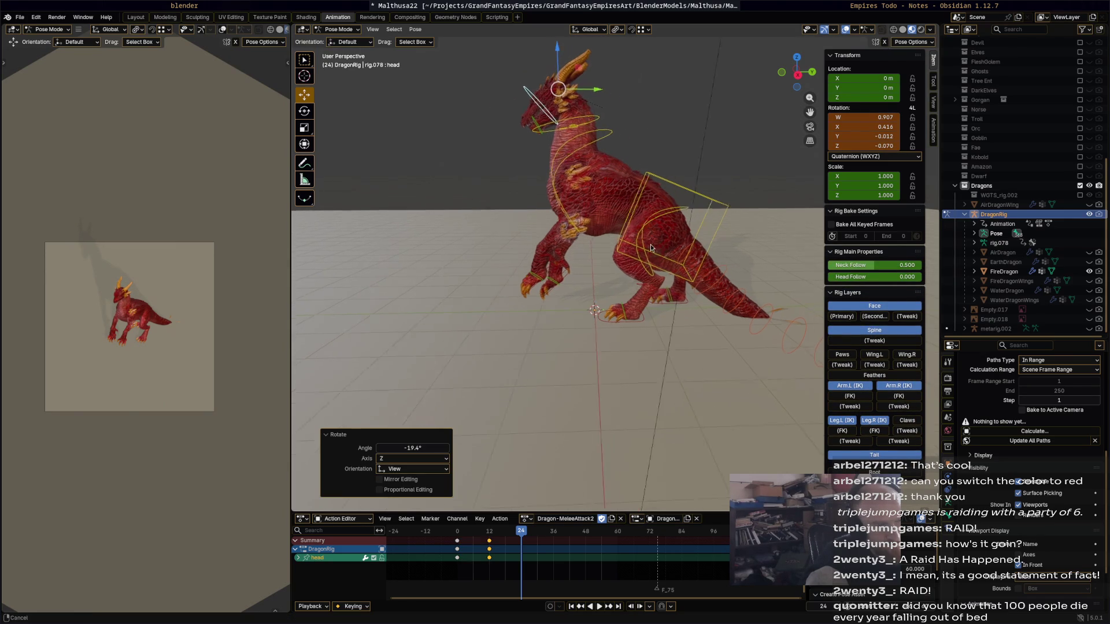
click(756, 259)
key(r)
click(711, 289)
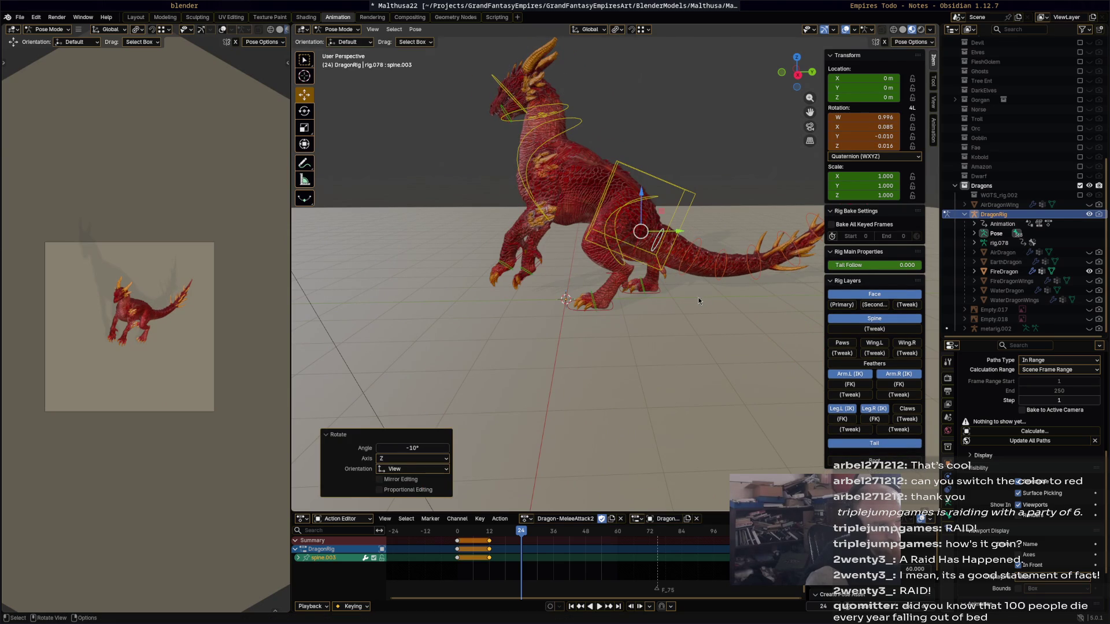
click(654, 200)
key(r)
click(650, 313)
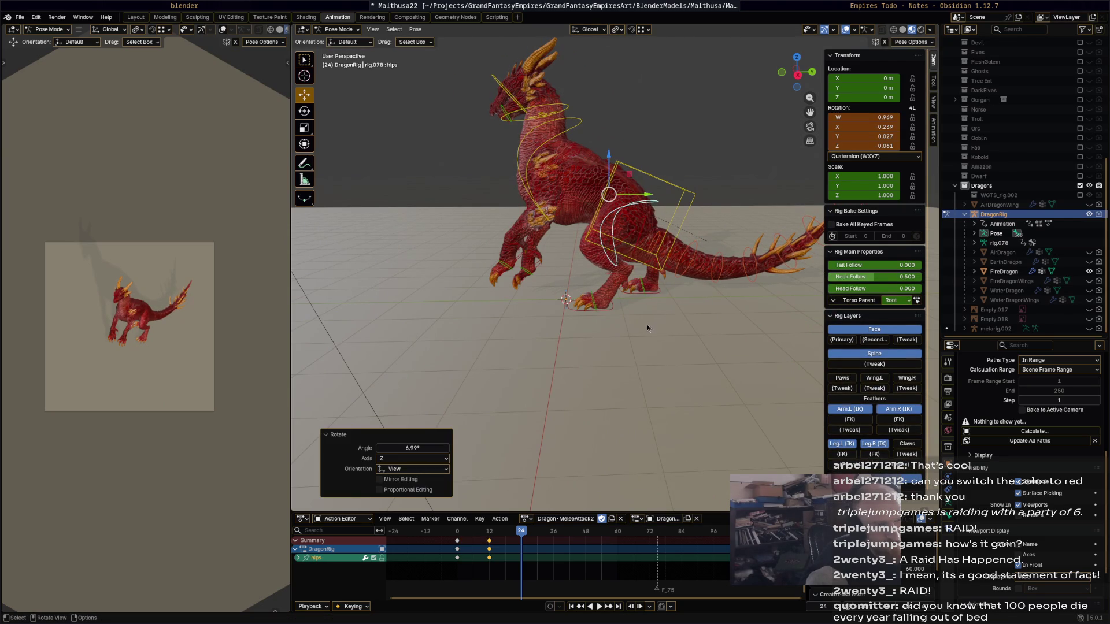
Keyframe the whole rig at frame 24, preview playback, and scrub ahead past the rear-up.
key(a)
key(i)
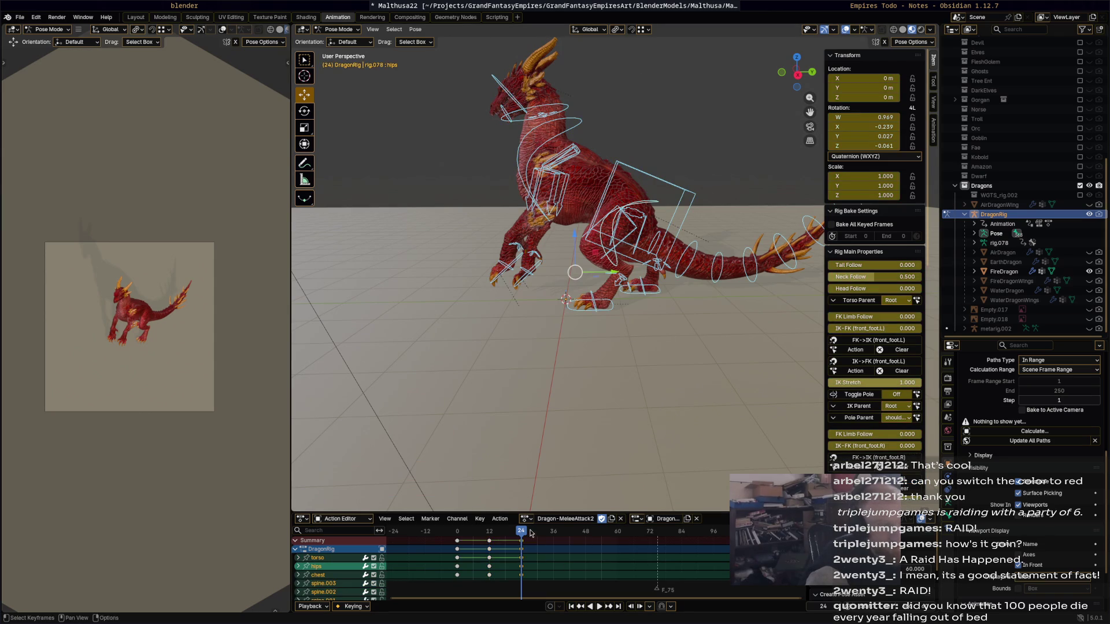
key(space)
click(450, 531)
drag(450, 531, 558, 542)
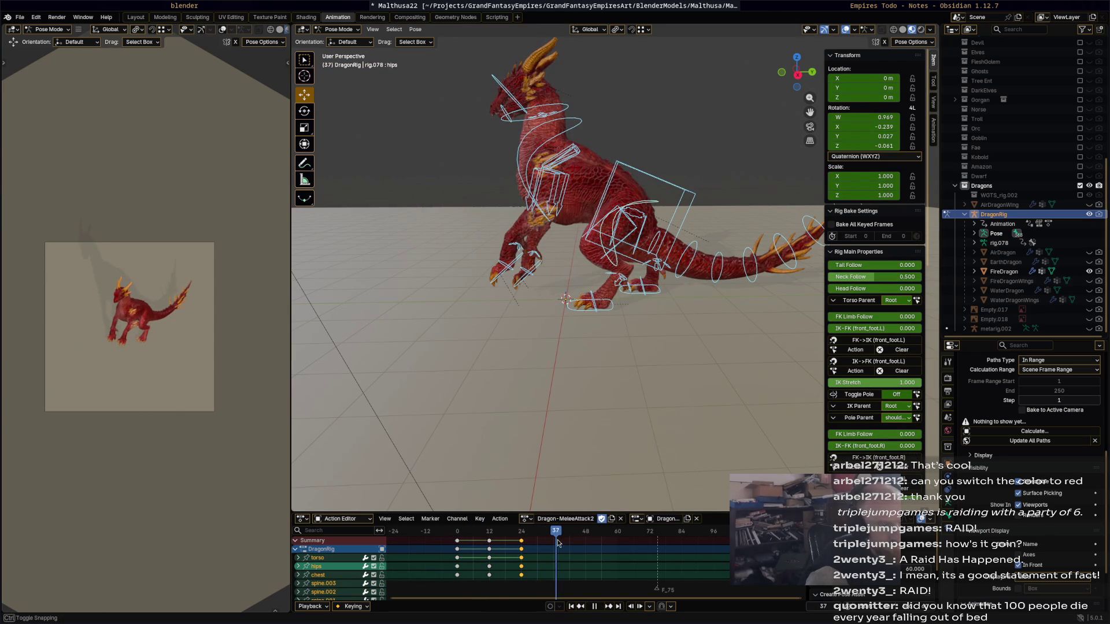
Shift the torso, rotate the hips, the right hind foot and the chest.
click(660, 189)
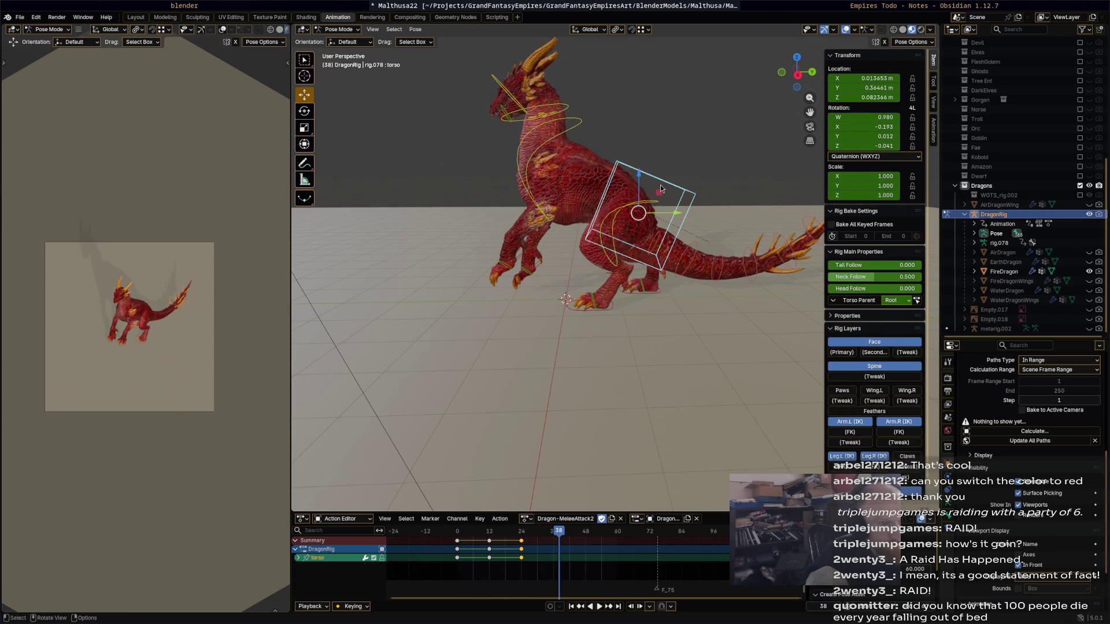
key(g)
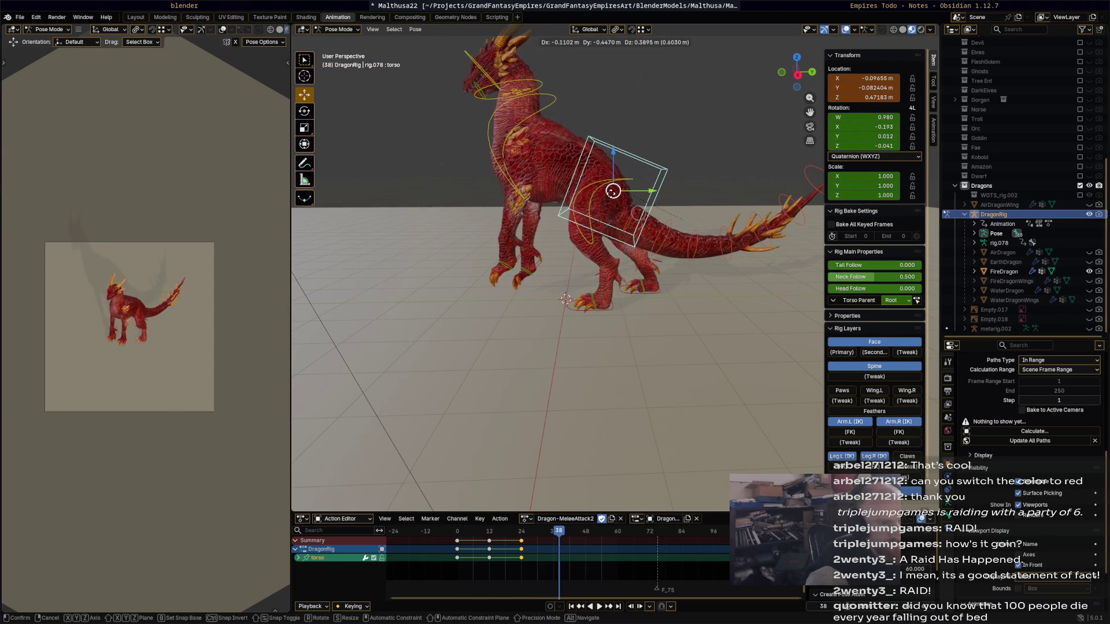
click(624, 186)
key(r)
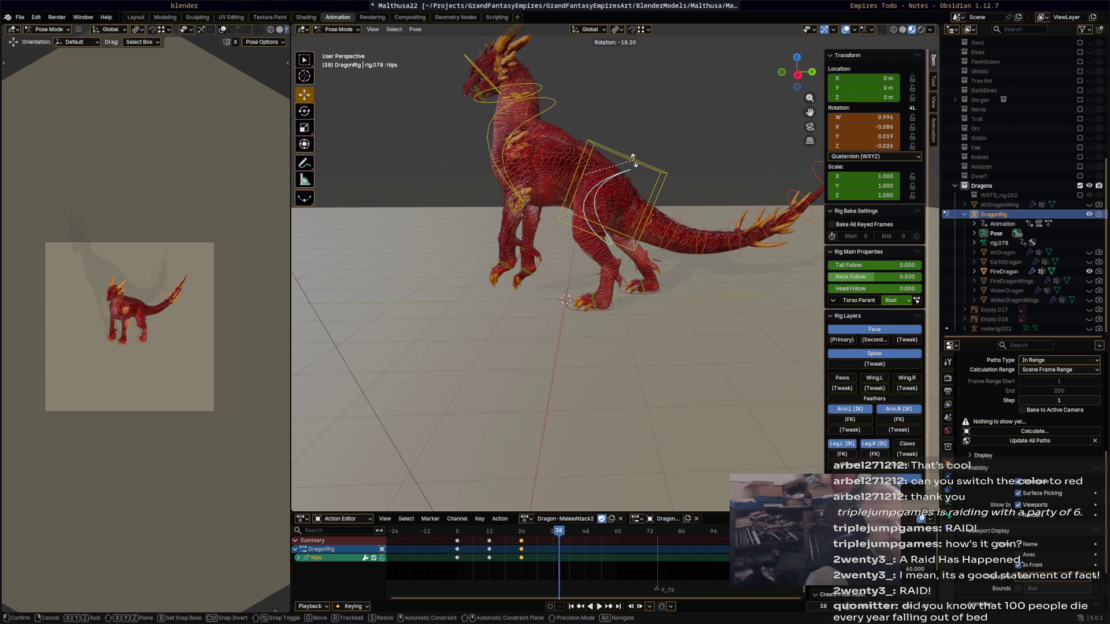
click(633, 160)
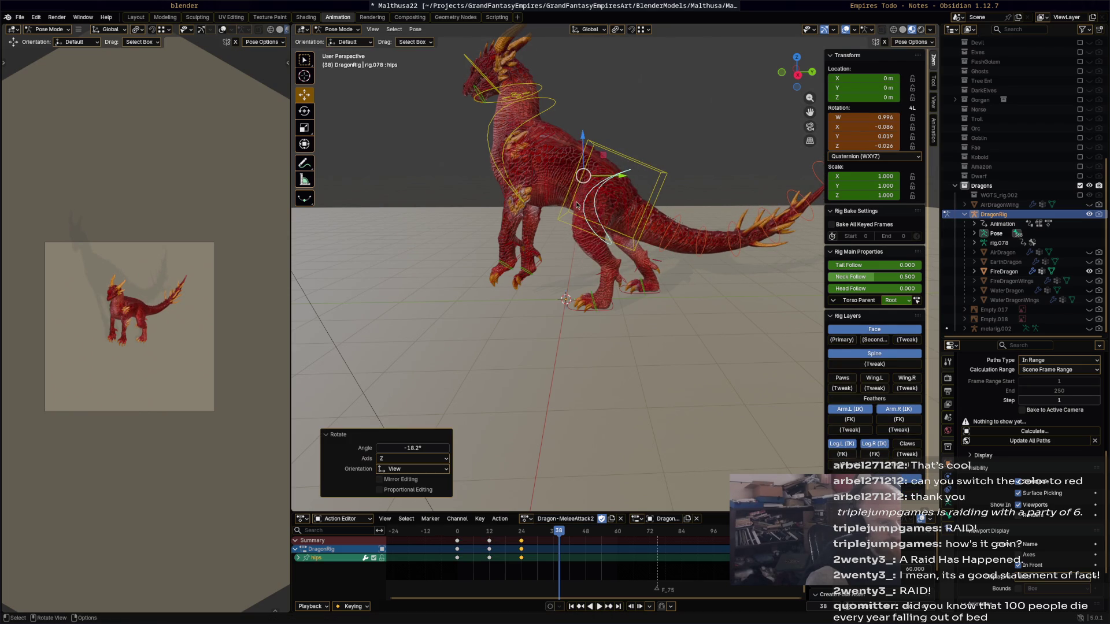
click(634, 288)
key(r)
click(545, 154)
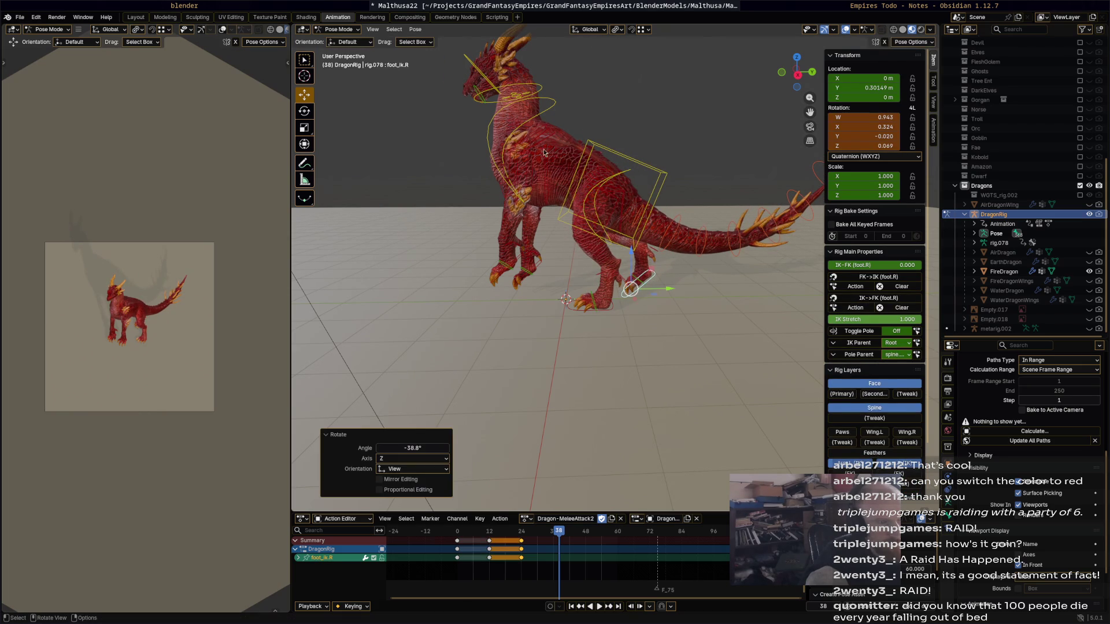
key(r)
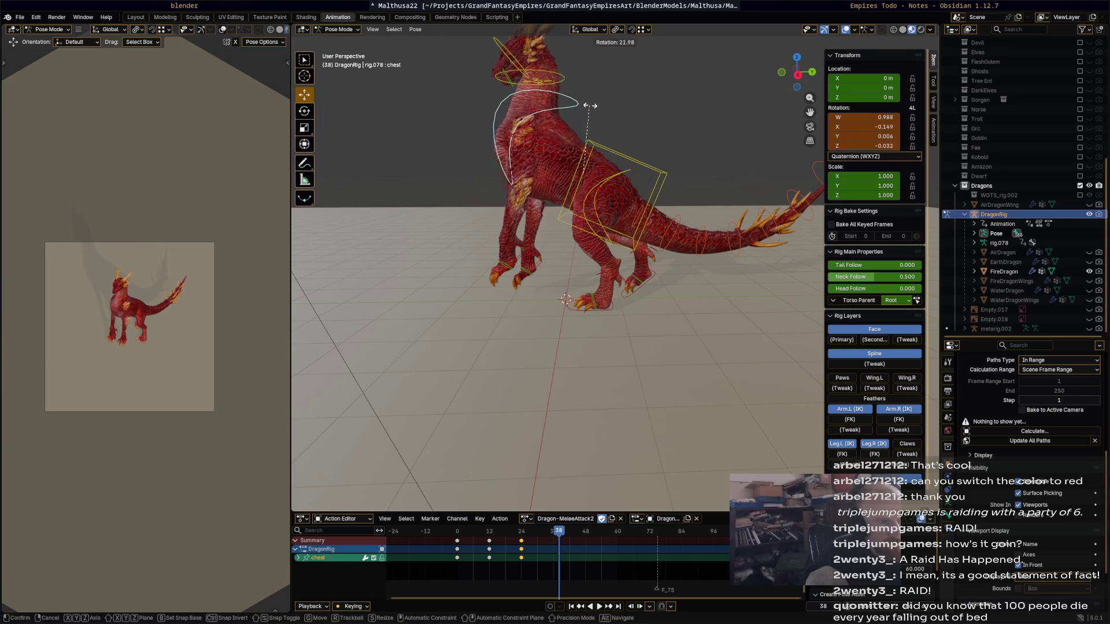
click(541, 261)
Lift both front feet upward, then place and rotate the left front foot forward.
click(523, 275)
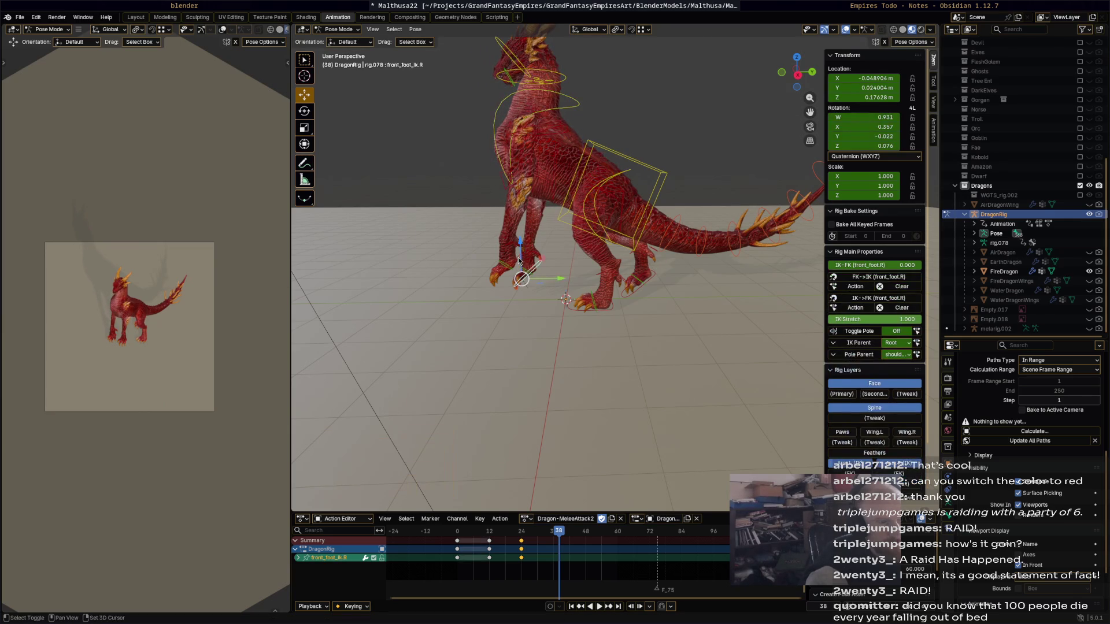
shift+click(501, 276)
key(g)
key(y)
click(498, 264)
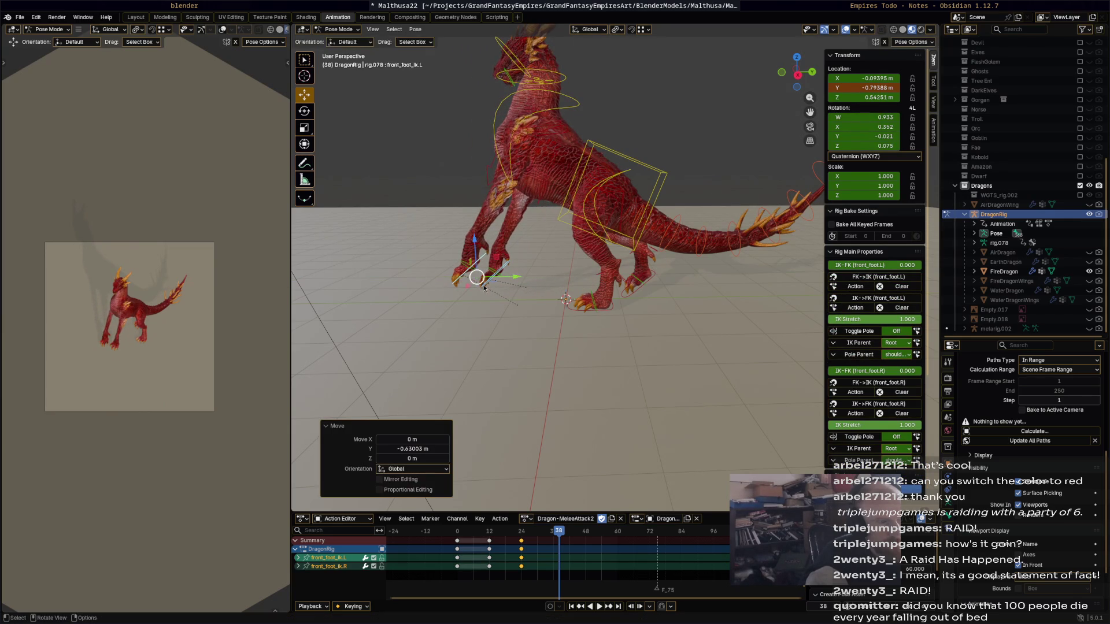
key(g)
click(461, 177)
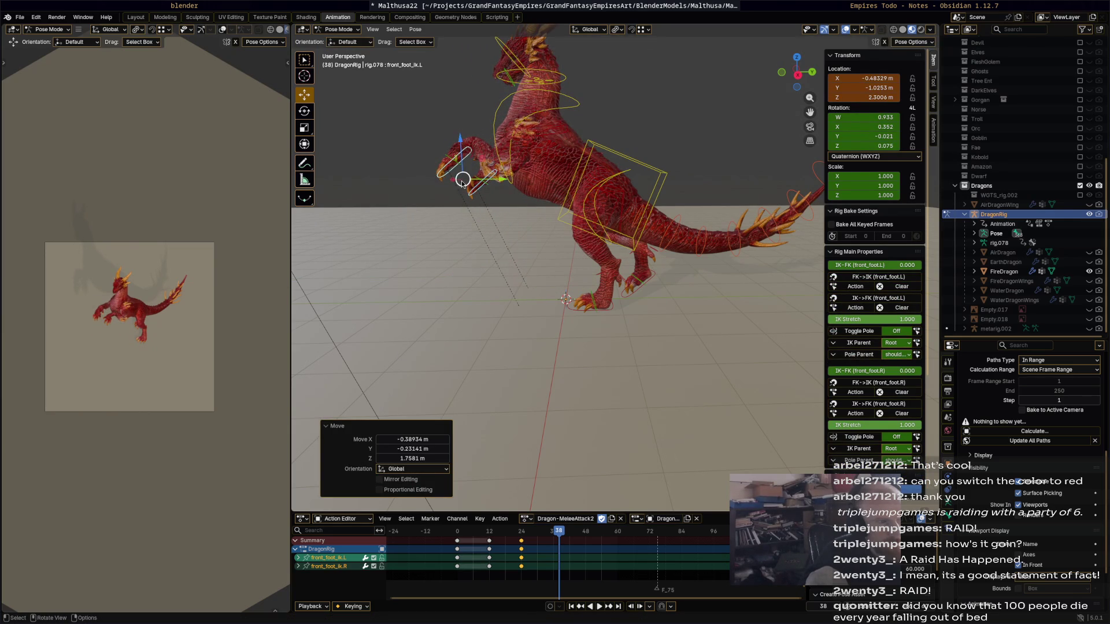
click(446, 170)
key(g)
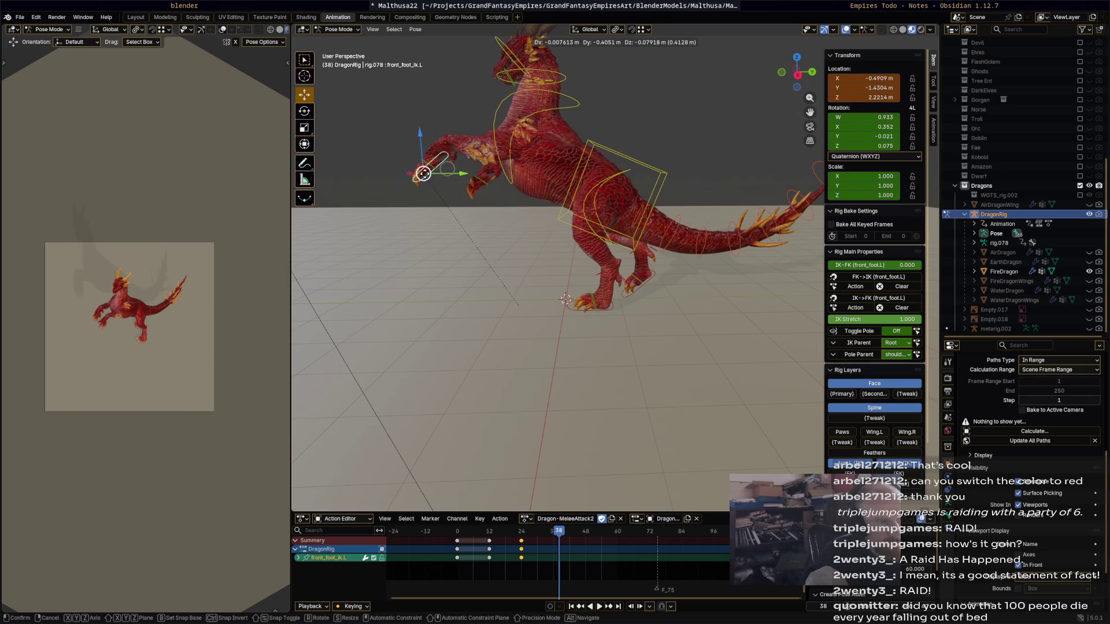
click(470, 206)
key(r)
click(454, 224)
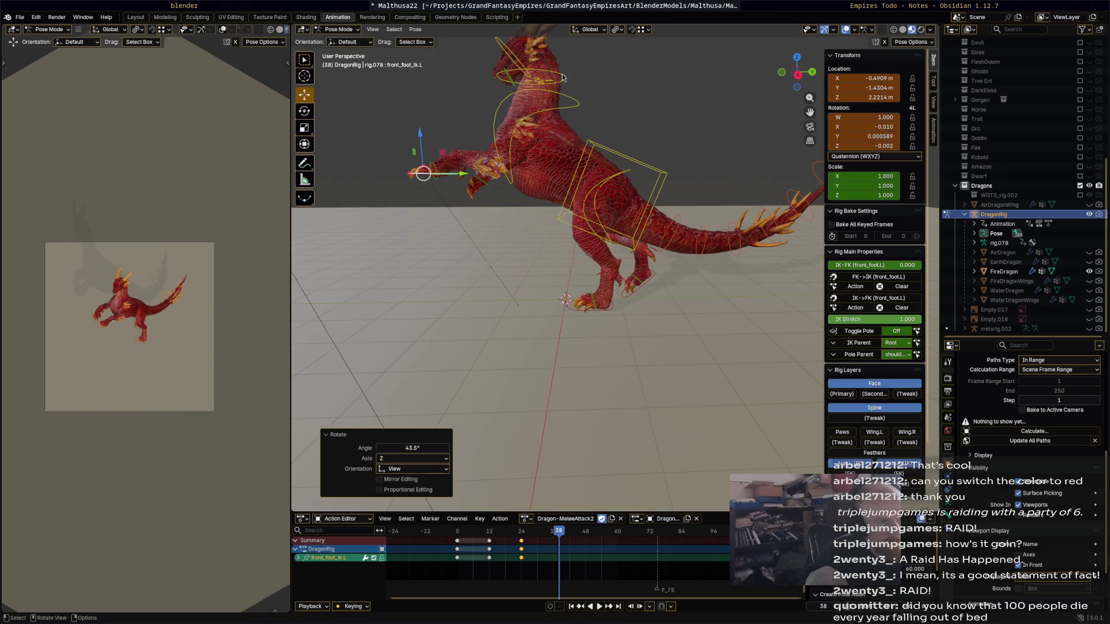
Rotate the neck, head and the bone named Bone into the rearing head pose.
click(563, 80)
key(r)
click(546, 69)
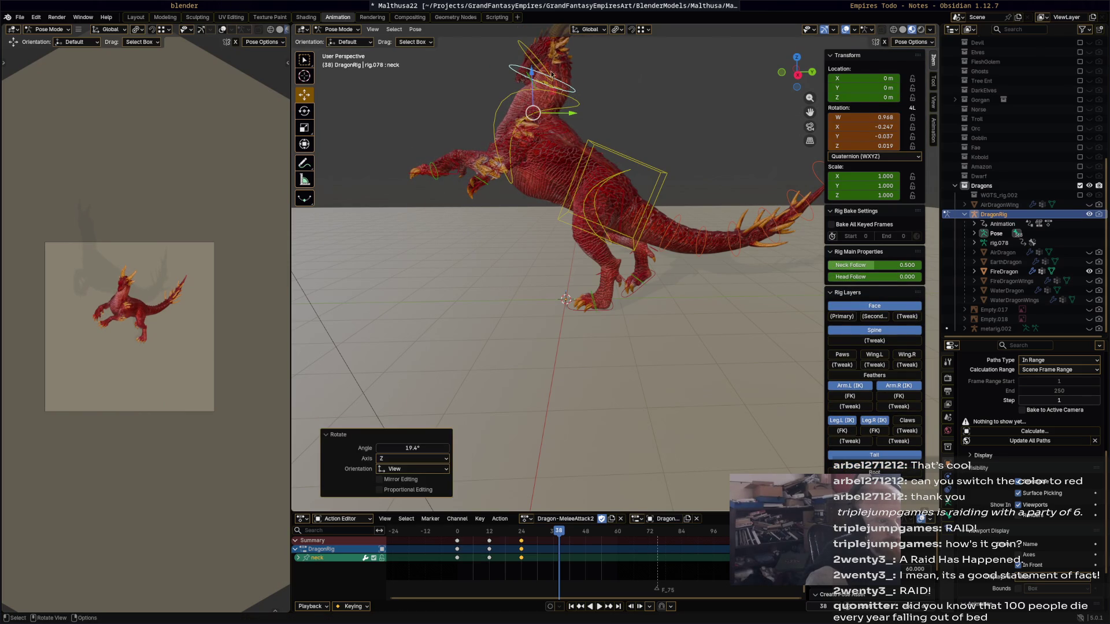
key(r)
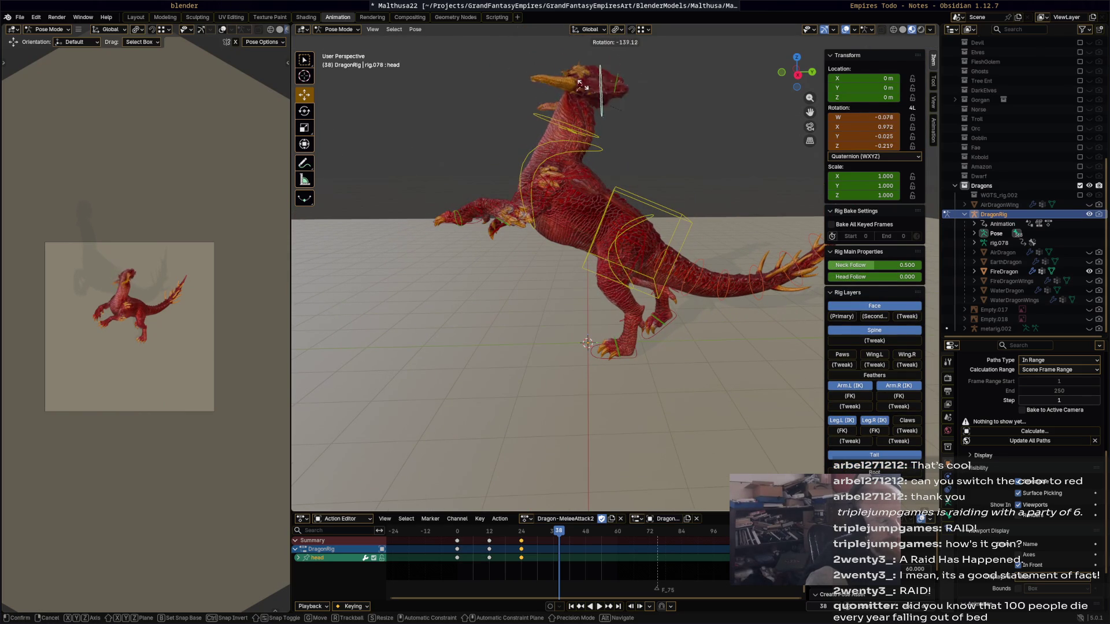
click(510, 100)
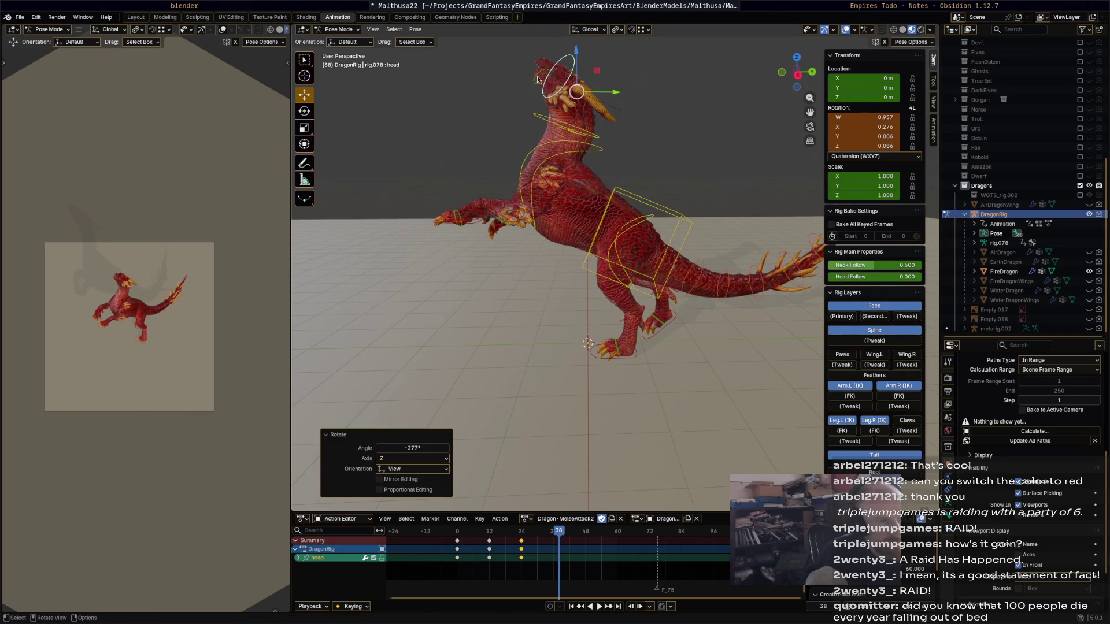
click(535, 81)
key(r)
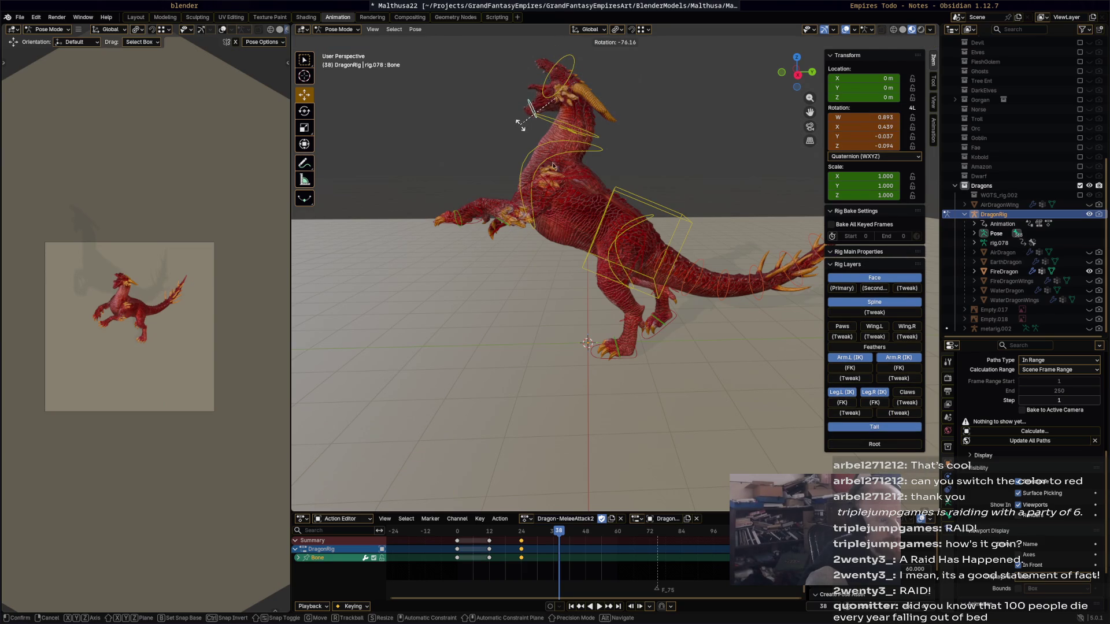
click(520, 123)
Keyframe the whole rig at frame 38, scrub through the action, and select the torso.
key(a)
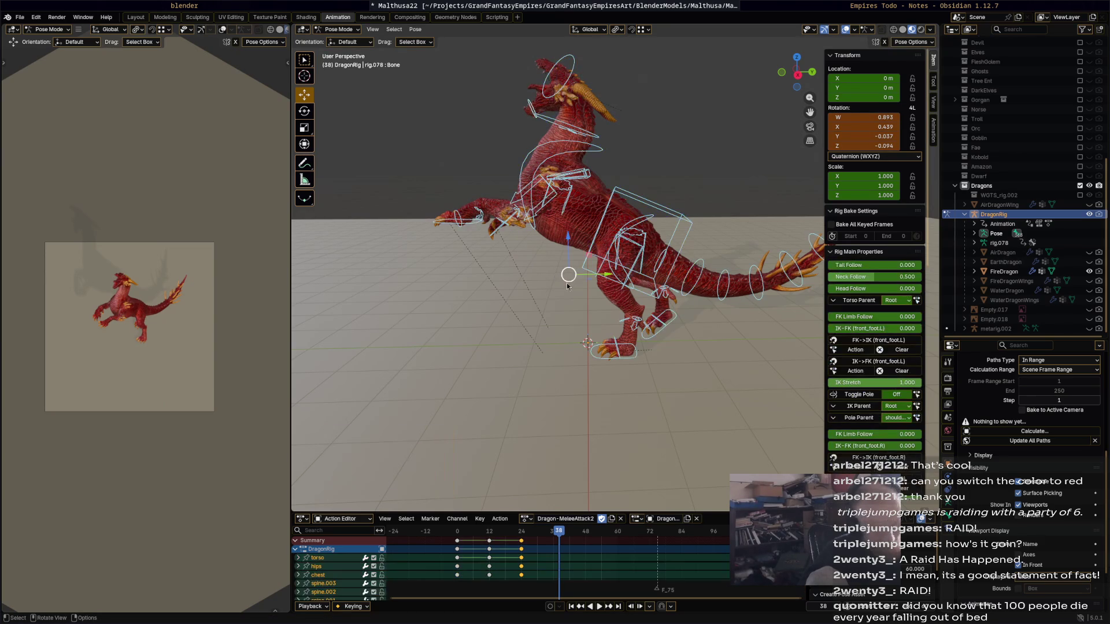
key(i)
click(448, 534)
drag(448, 533, 586, 540)
middle_drag(669, 260, 690, 222)
click(643, 235)
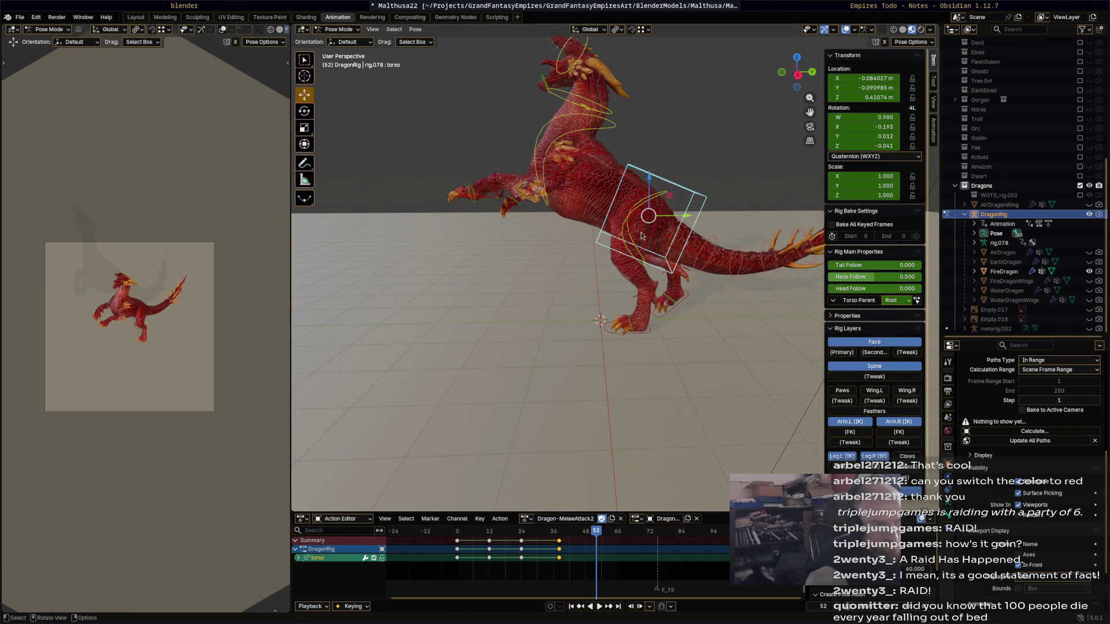
Copy the frame 0 starting pose keys and paste them at frame 49.
mouse_move(648, 217)
mouse_down()
mouse_move(640, 241)
mouse_move(672, 251)
mouse_up()
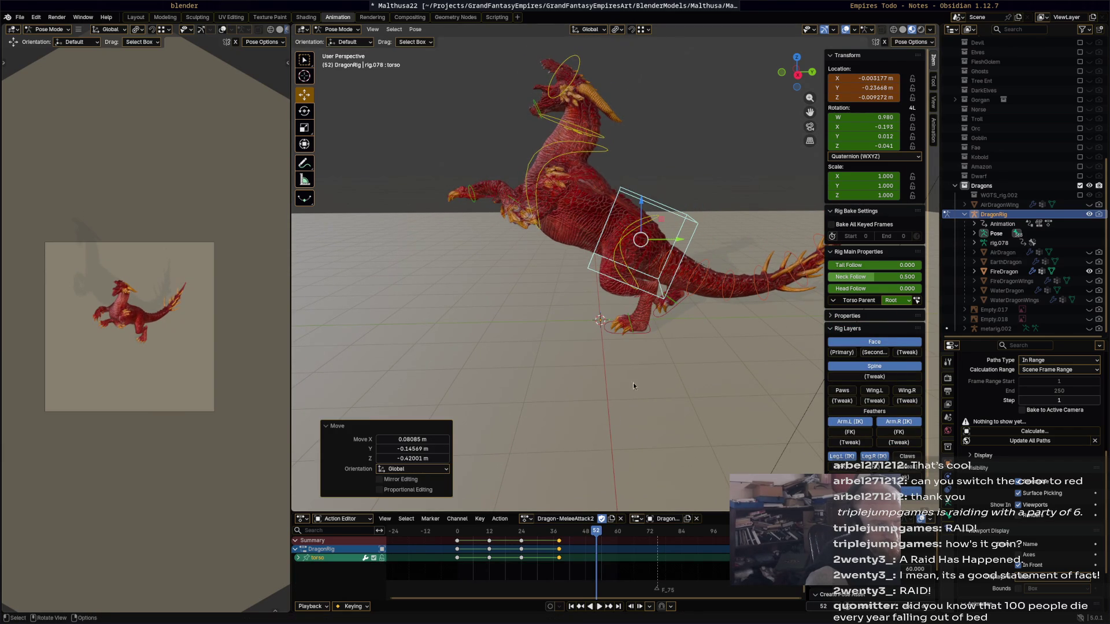
click(458, 532)
click(463, 545)
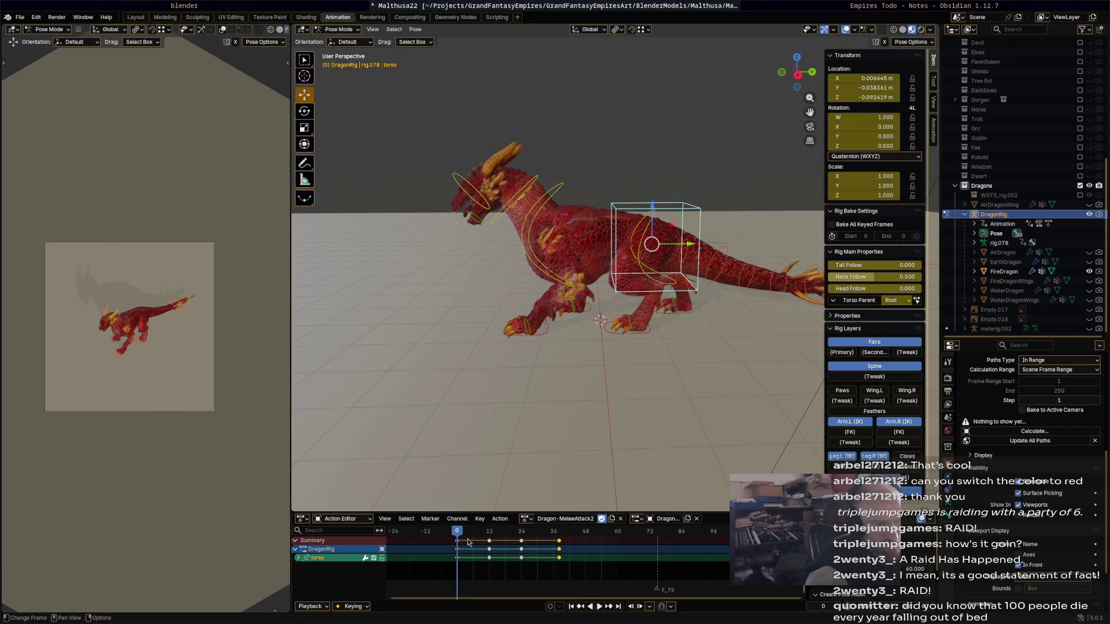
click(590, 533)
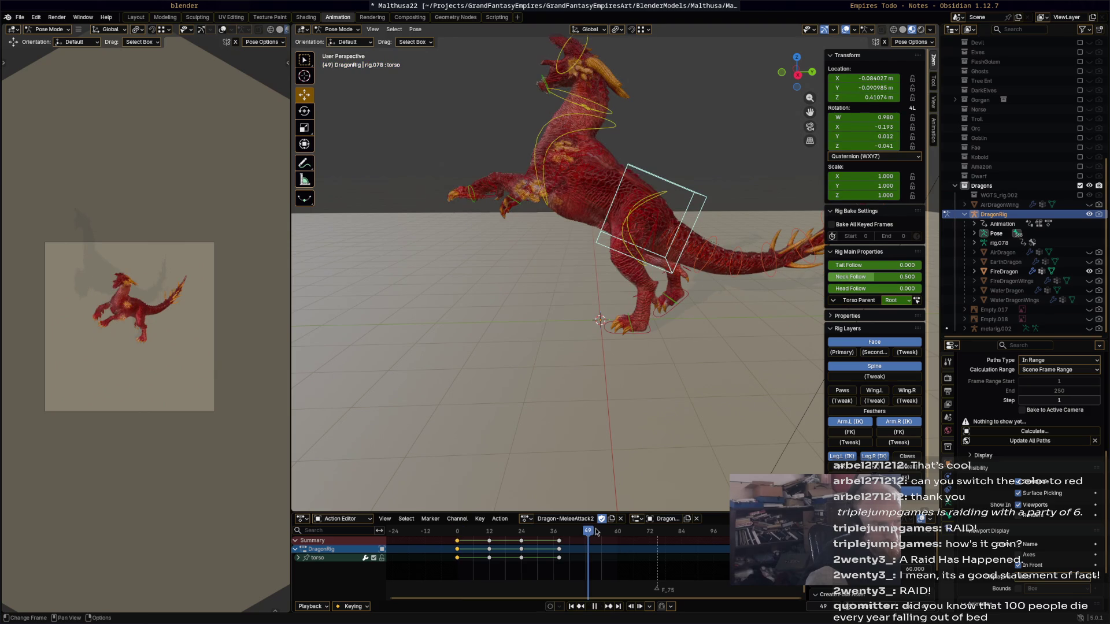
key(ctrl+v)
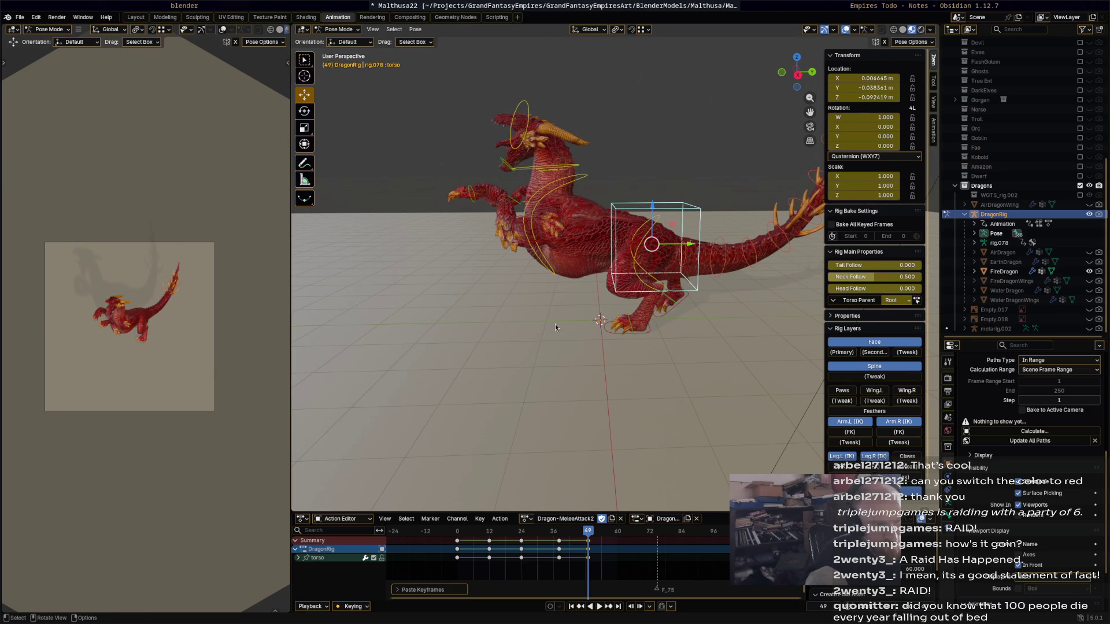
Play back and scrub frames 38-49 to check the dragon sinking back into the crouch.
key(a)
key(space)
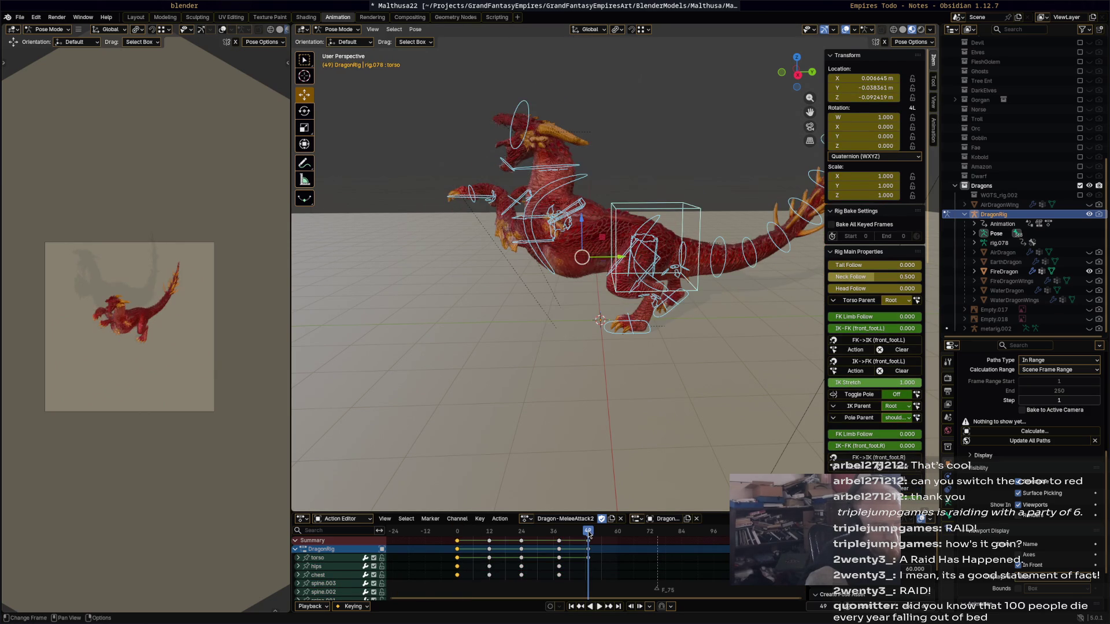
key(ctrl+v)
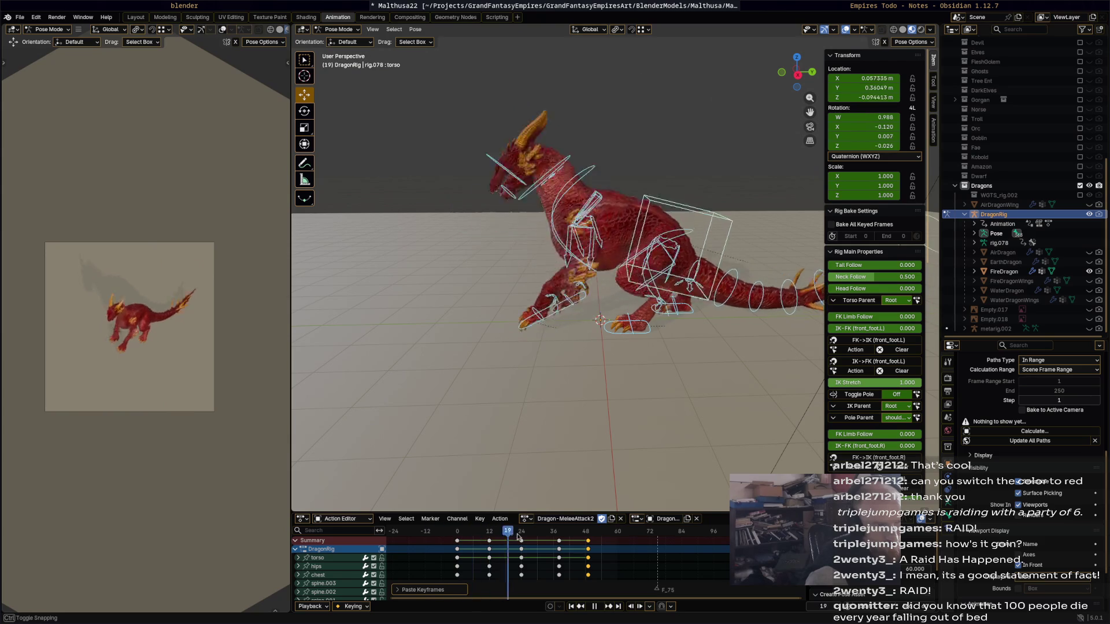
drag(562, 538, 587, 539)
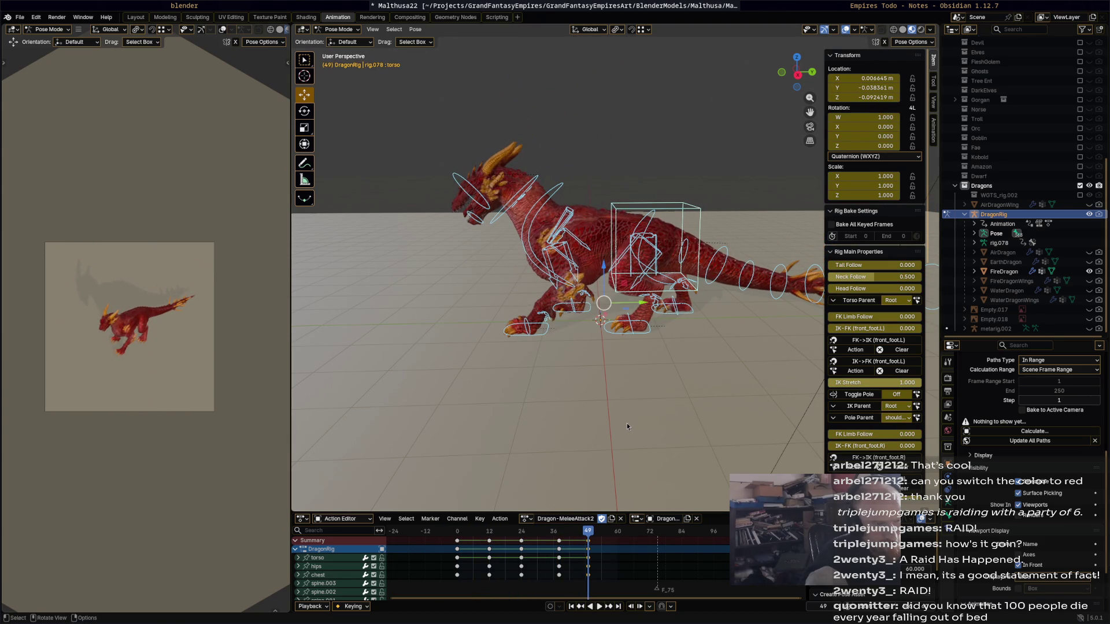
click(551, 335)
Push the left and right front feet forward along Y at frame 49.
key(g)
key(y)
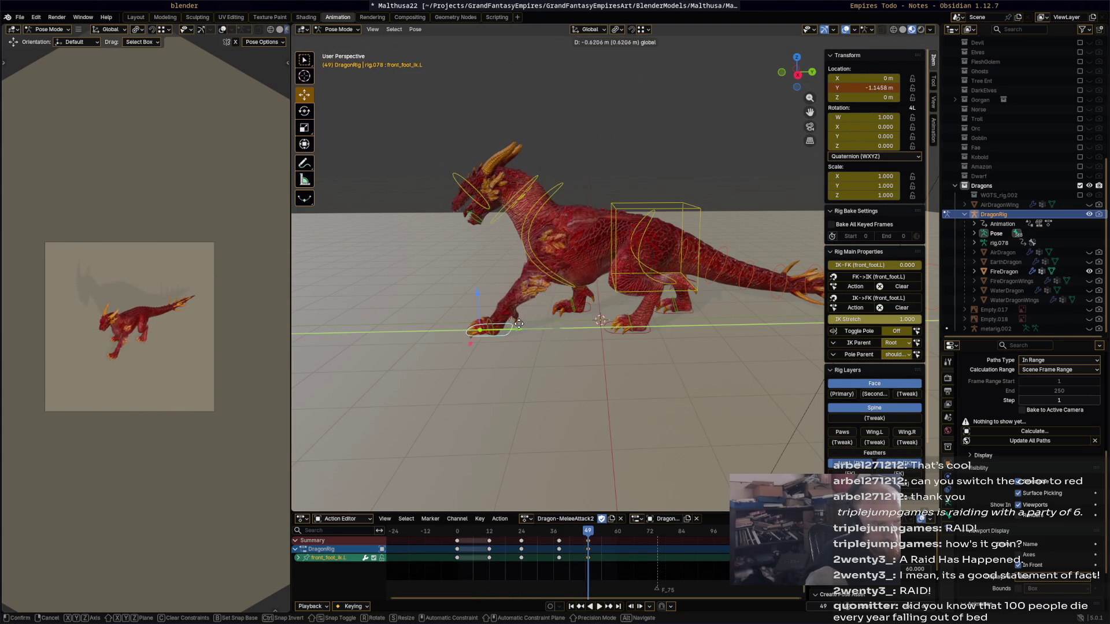
click(592, 318)
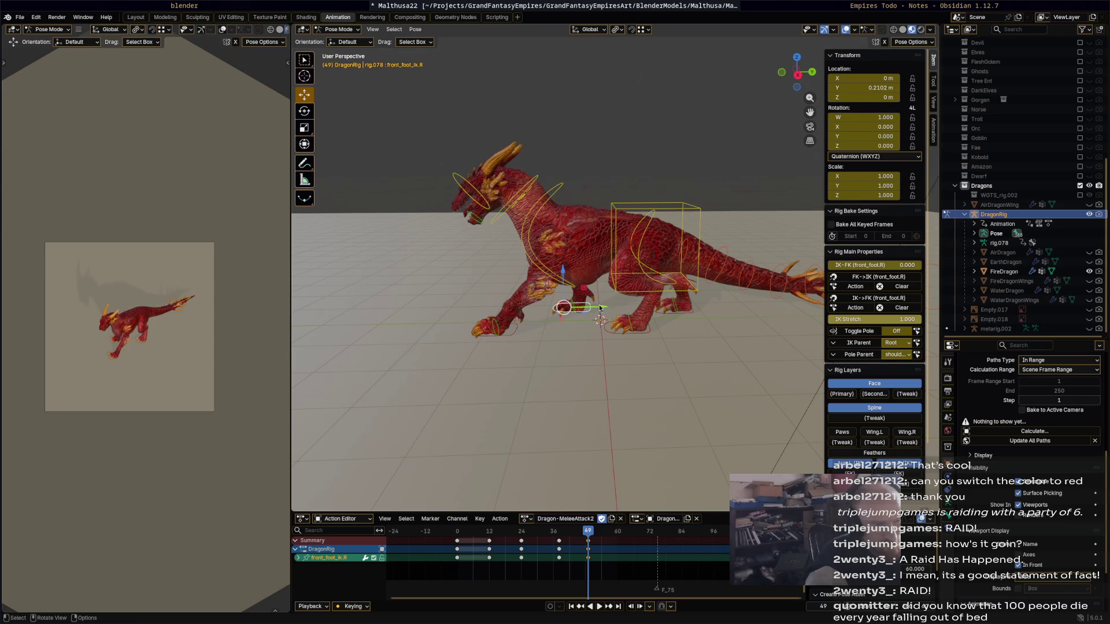
key(g)
key(y)
click(573, 351)
mouse_move(573, 351)
middle_down()
mouse_move(607, 323)
mouse_move(598, 325)
middle_up()
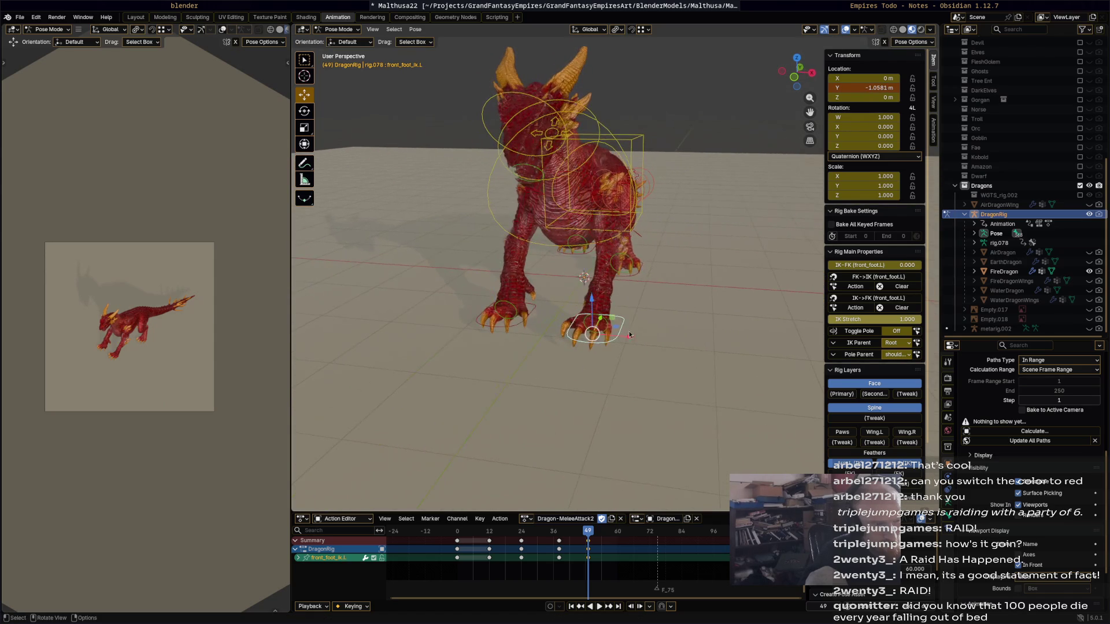
Spread both front feet sideways along X, then grab the torso to start shifting it.
click(607, 324)
key(g)
key(x)
click(532, 310)
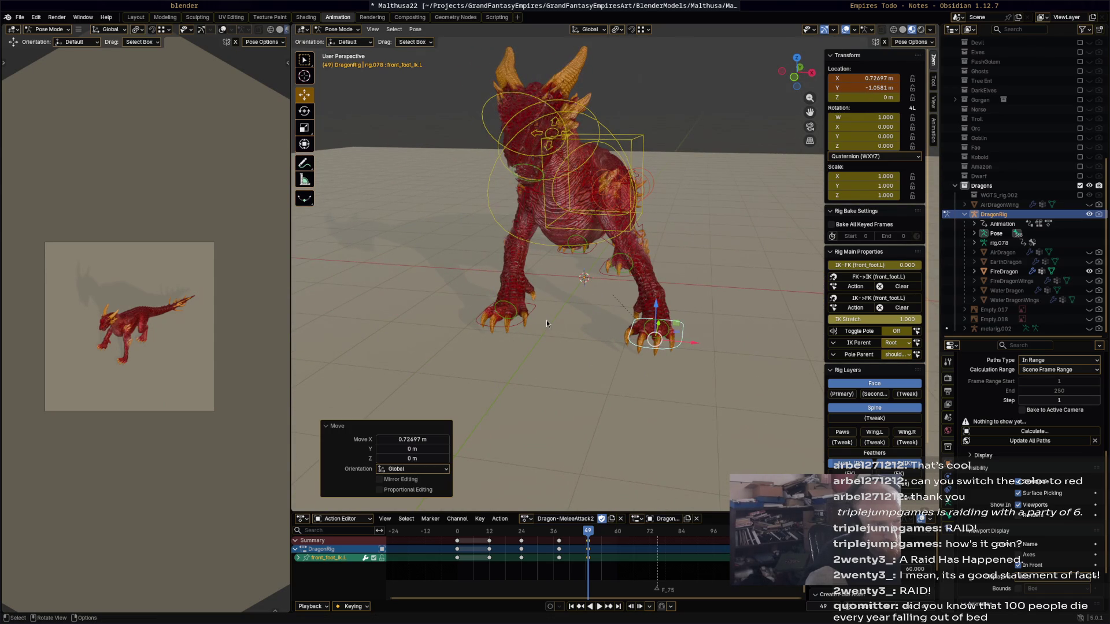
click(546, 320)
key(g)
key(x)
click(592, 312)
mouse_move(592, 312)
middle_down()
mouse_move(511, 308)
mouse_move(608, 200)
middle_up()
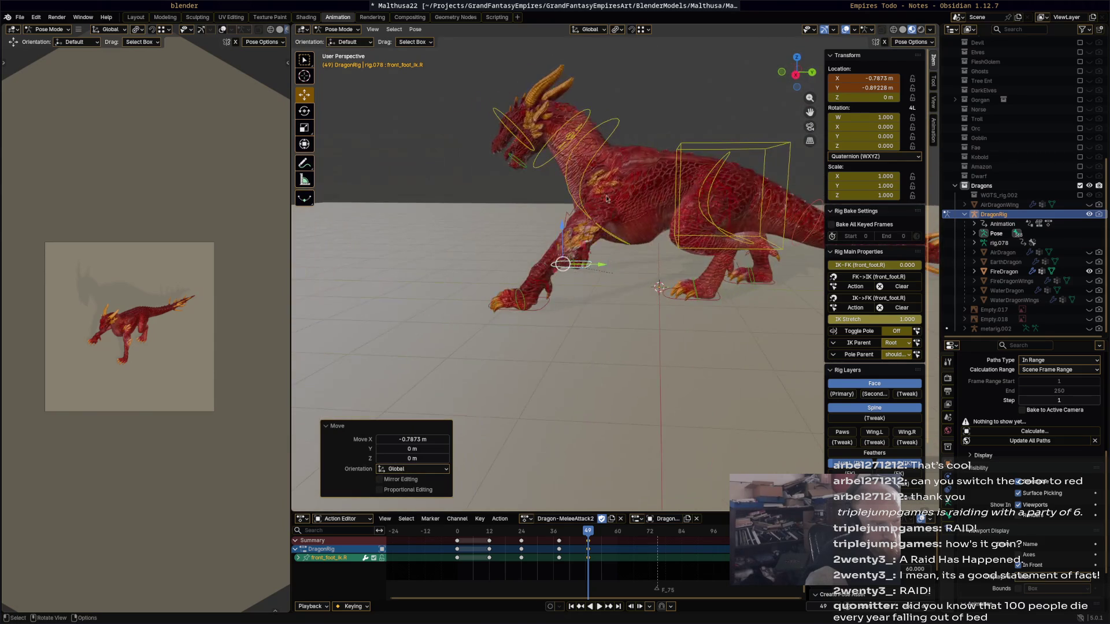
click(736, 210)
key(g)
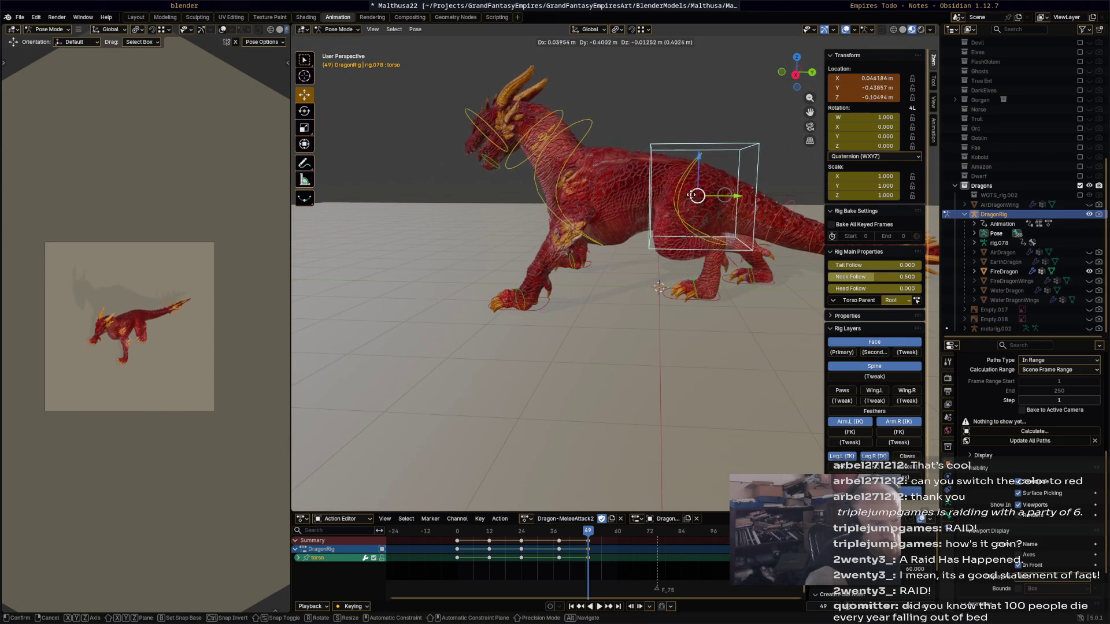
Lower and tilt the torso forward and rotate the right hind foot to match.
click(704, 196)
key(r)
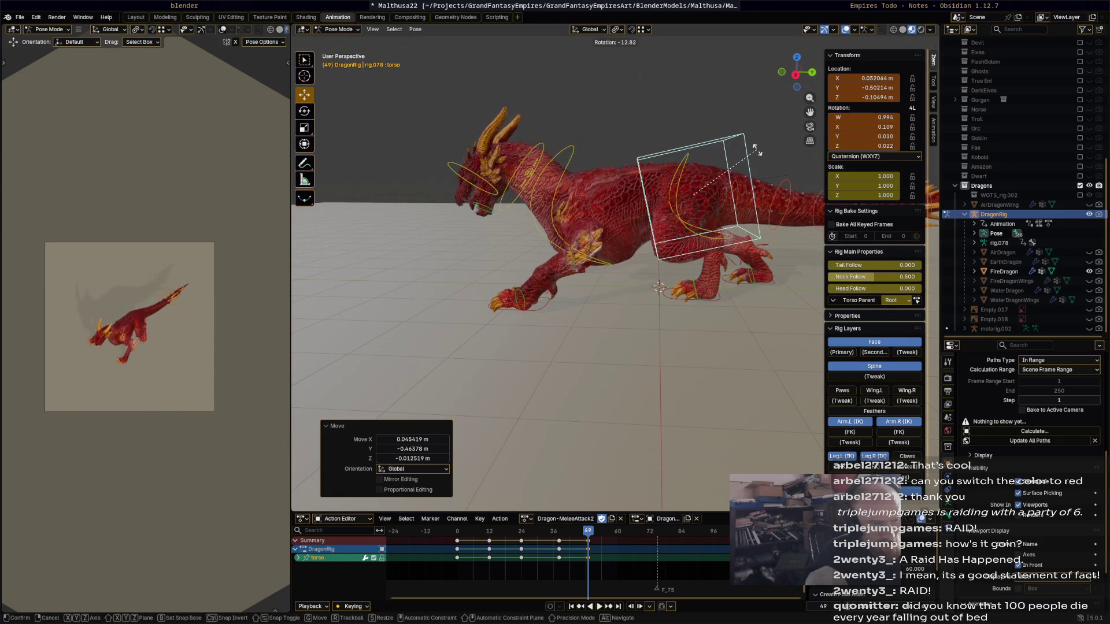
click(696, 201)
key(g)
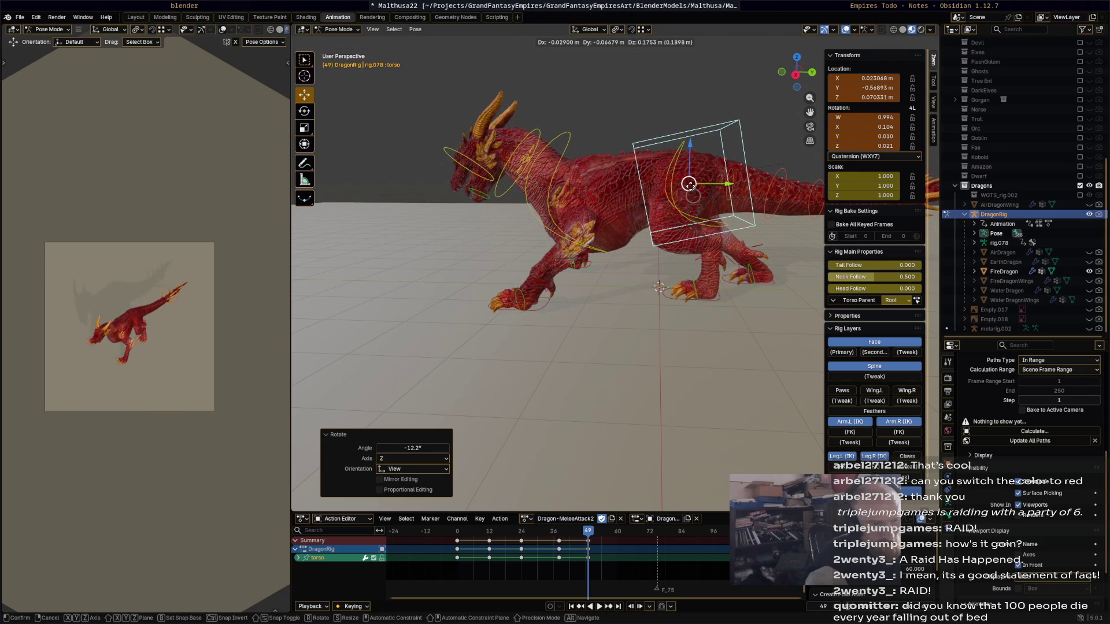
click(769, 282)
click(745, 274)
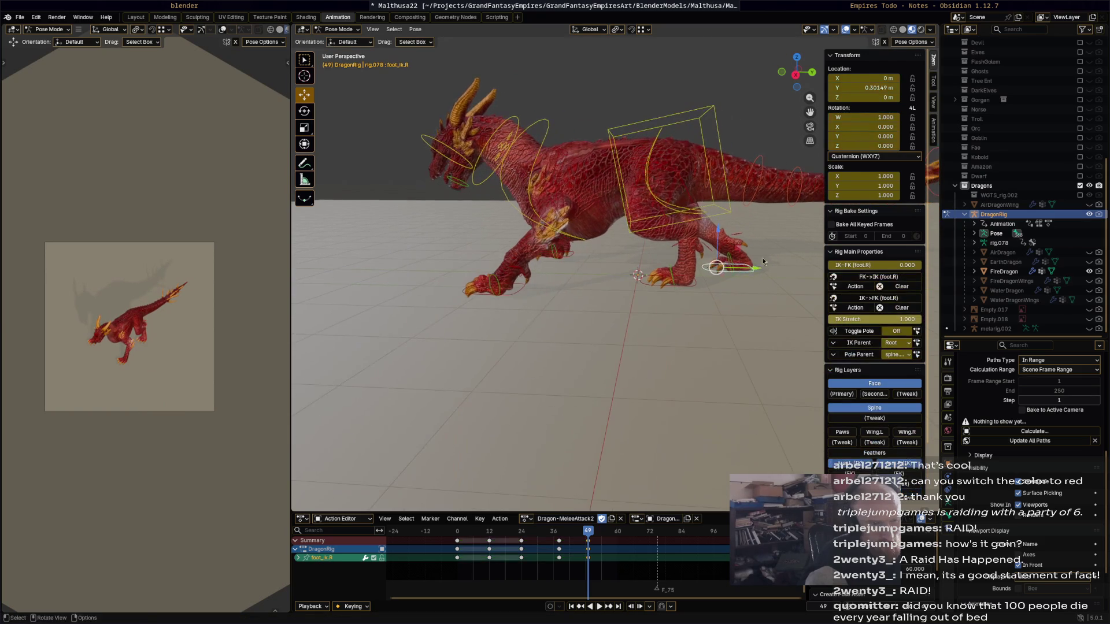
key(r)
click(743, 259)
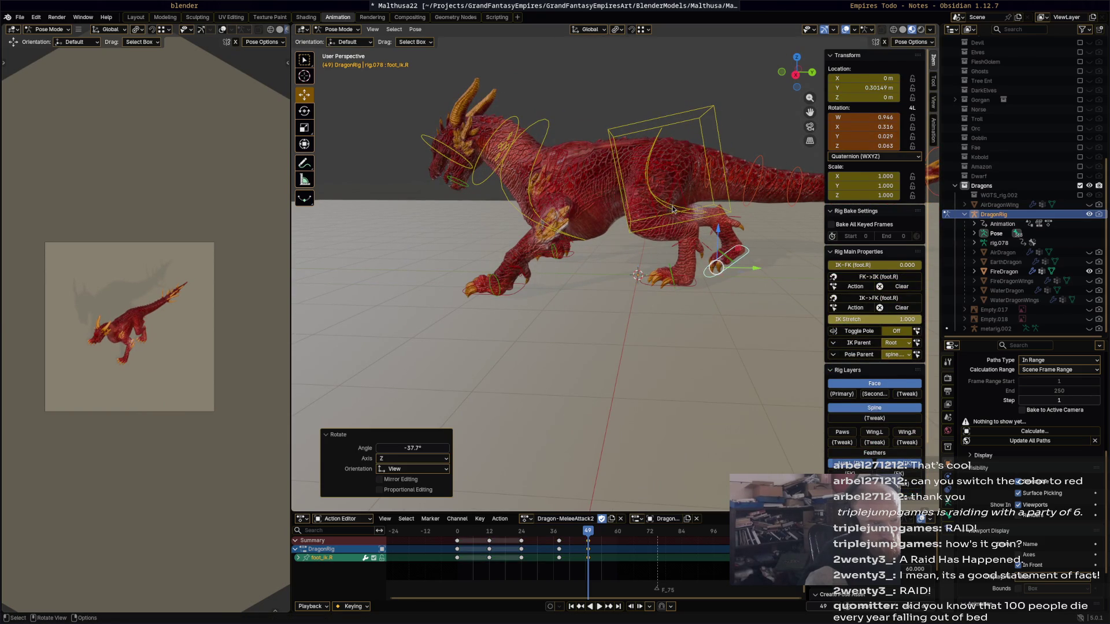
Rotate the hips, chest and neck into the low forward lunge.
click(675, 209)
key(r)
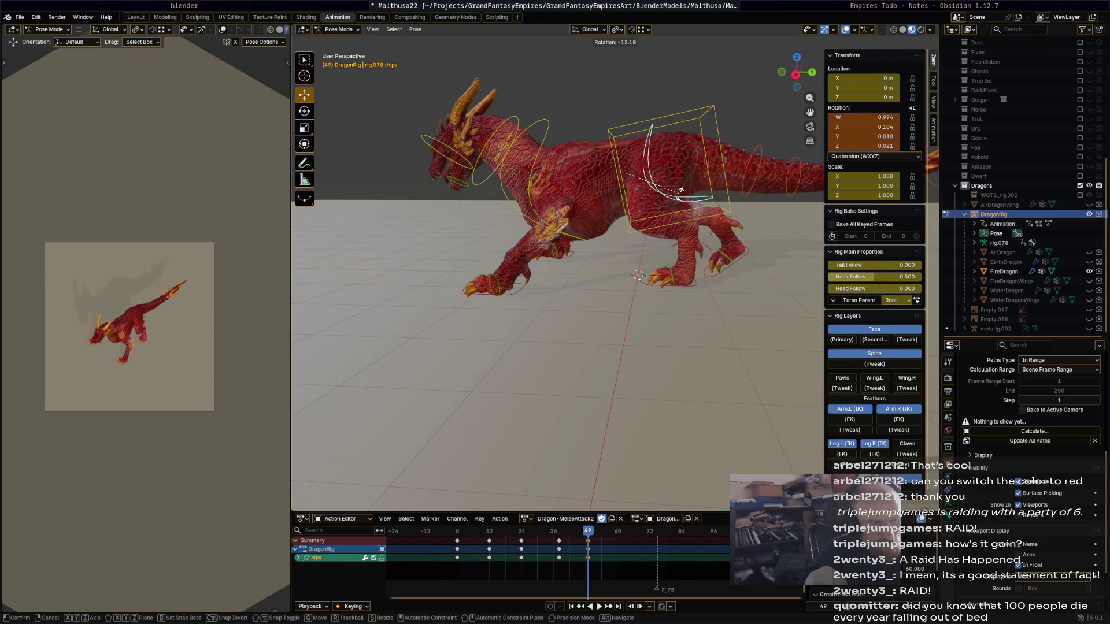
click(568, 193)
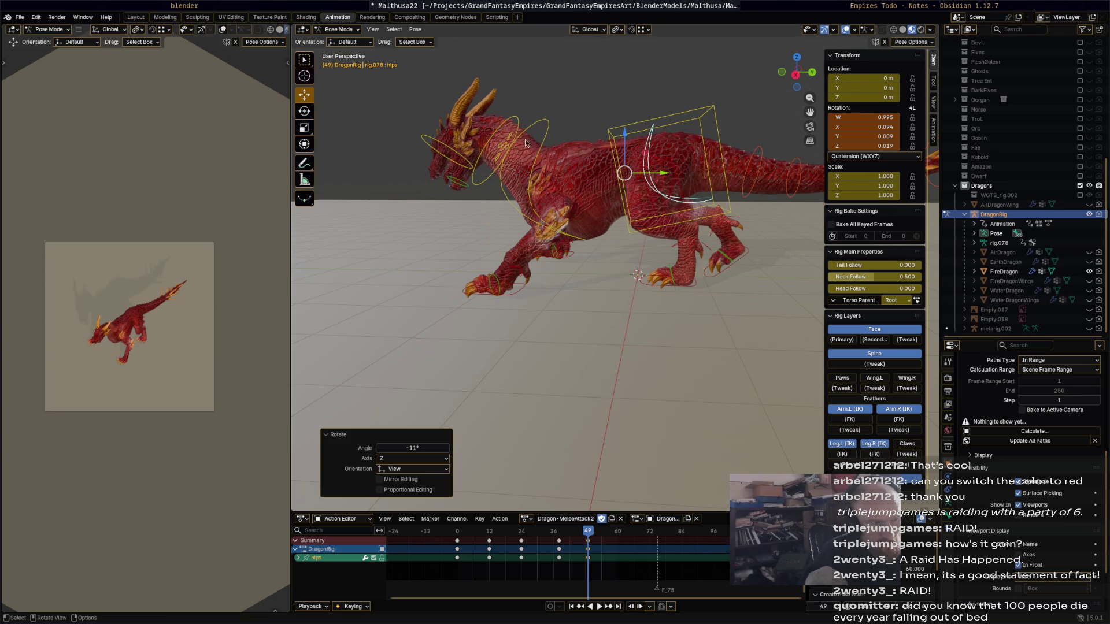
click(552, 141)
key(r)
click(512, 141)
key(r)
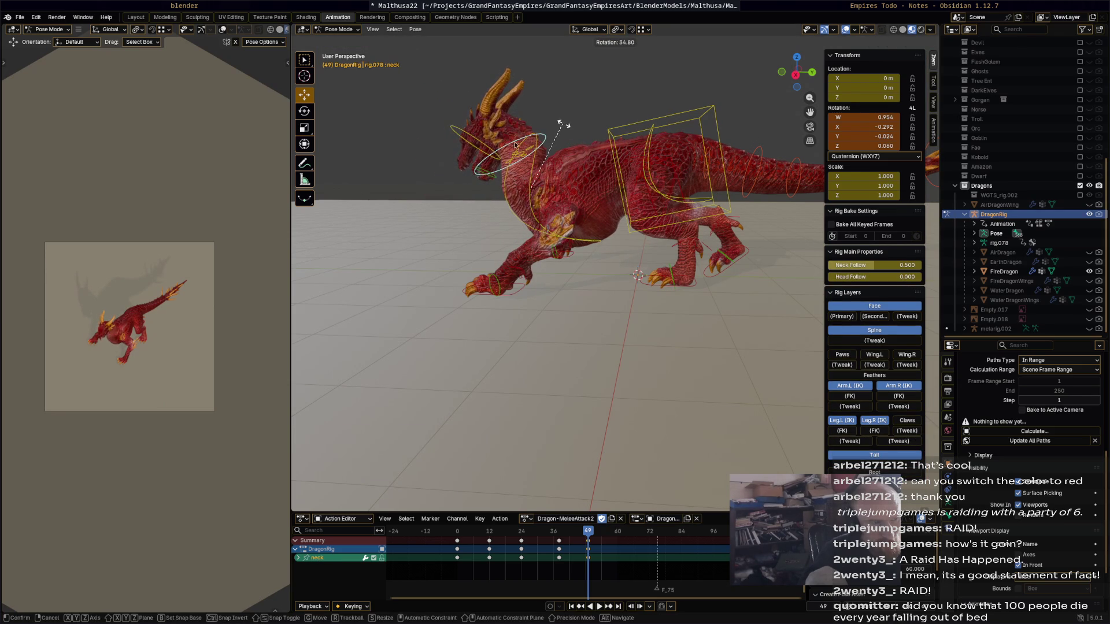
click(559, 123)
Turn the head and the bone named Bone, select the whole rig and play the animation.
click(491, 152)
key(r)
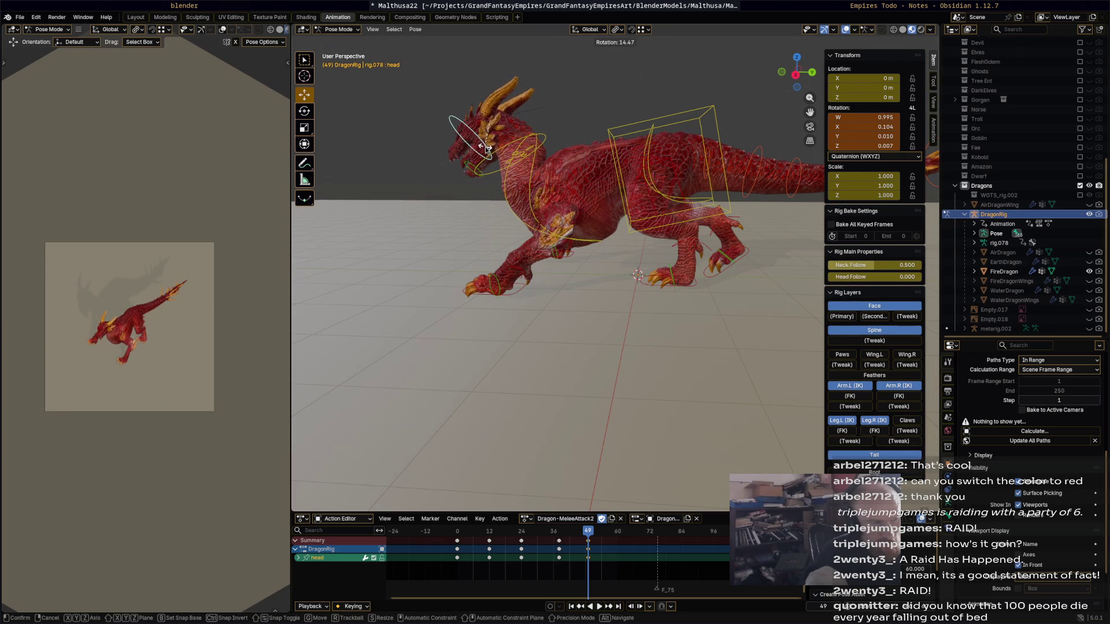
click(479, 175)
click(479, 174)
key(r)
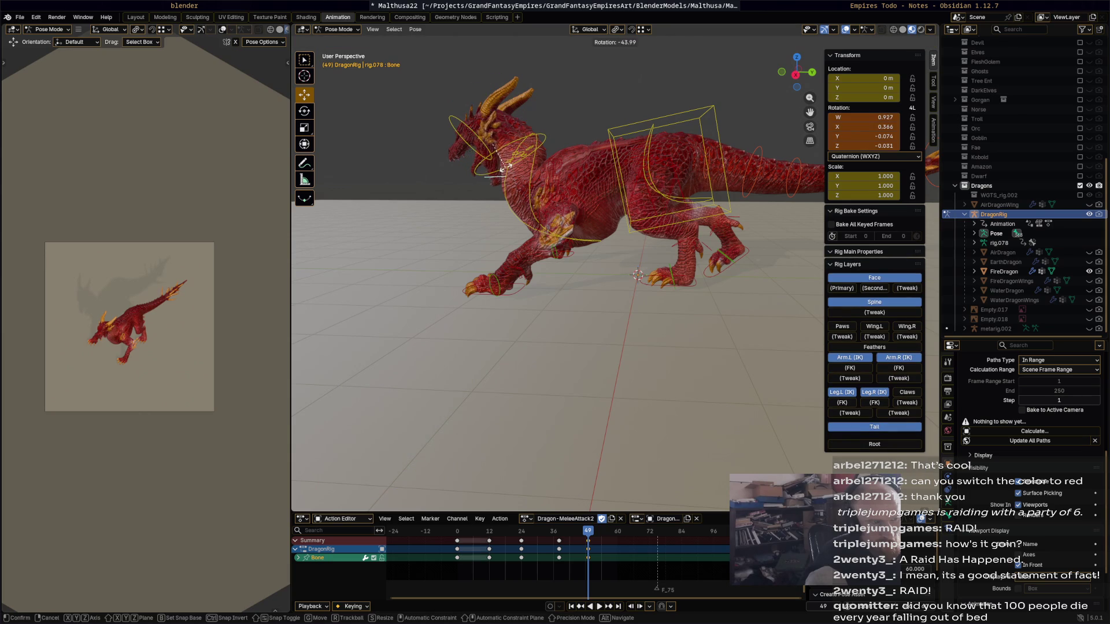
click(513, 203)
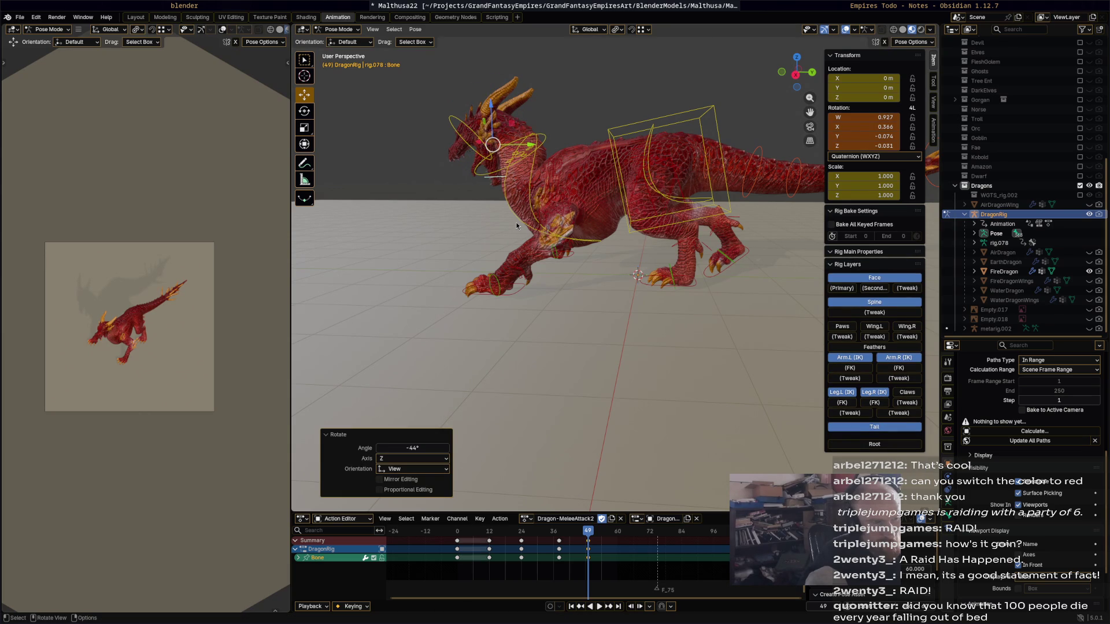
key(a)
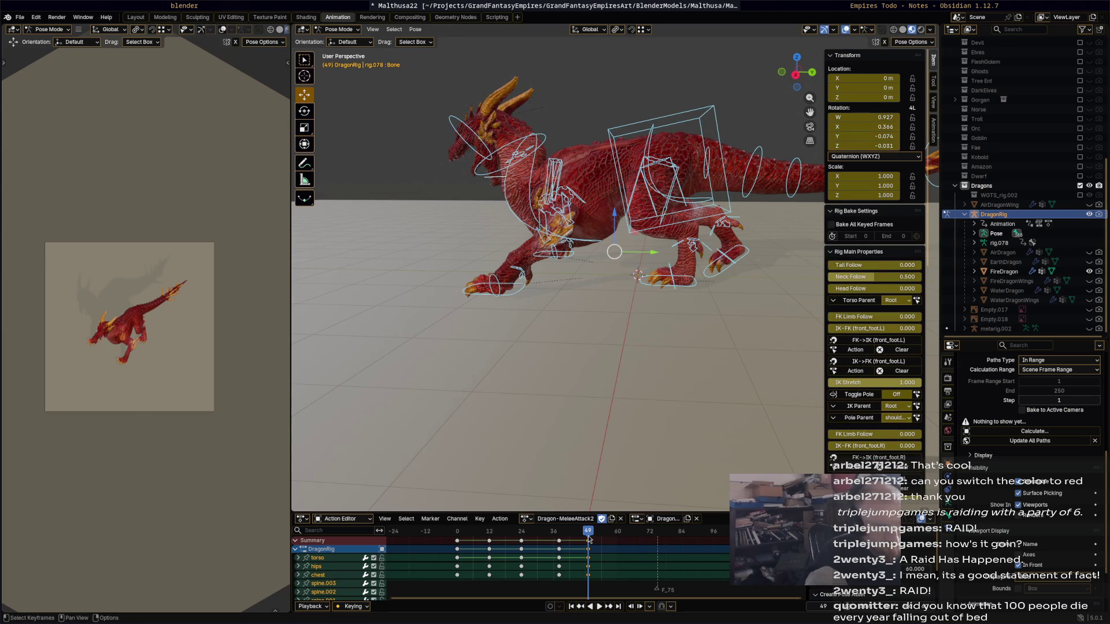
key(space)
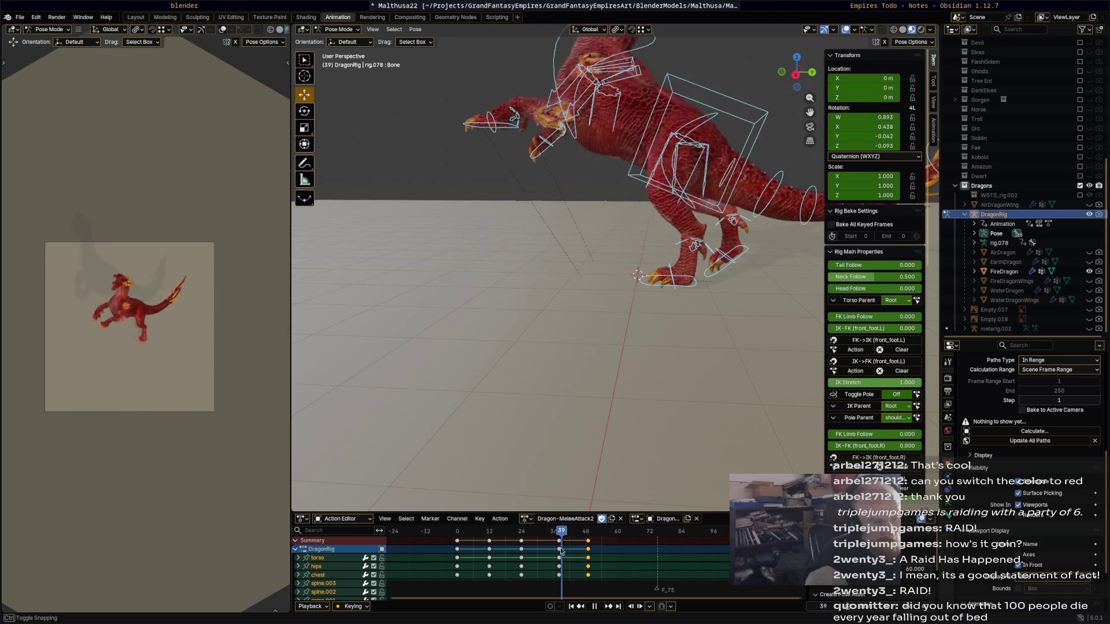
Stop at frame 44 and nudge the right front foot IK control into place.
drag(580, 555, 574, 554)
key(Escape)
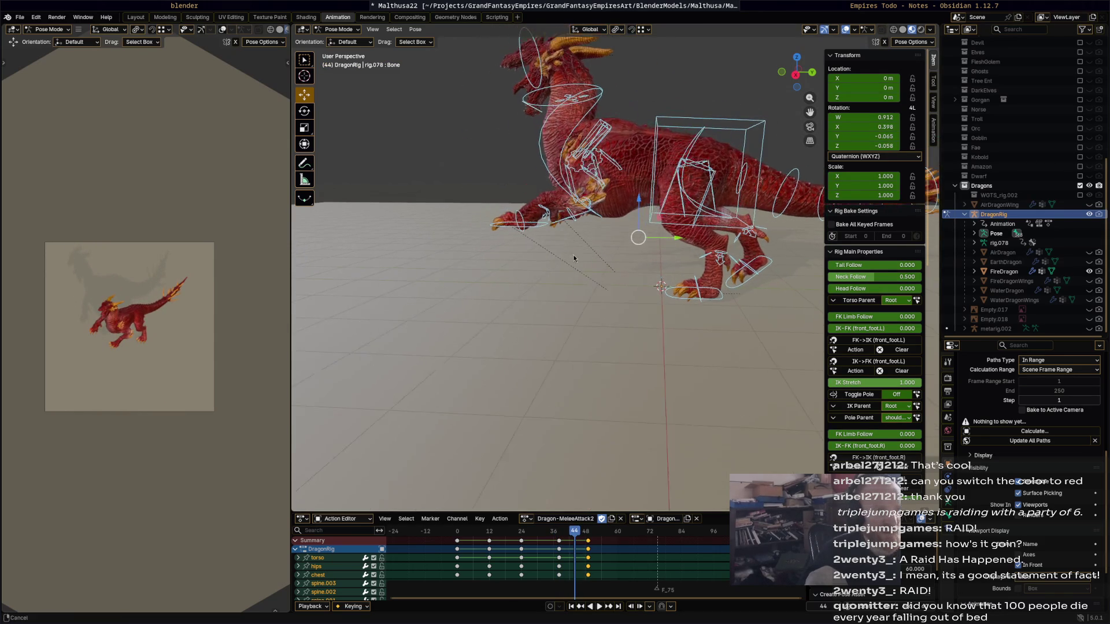
right_click(532, 231)
click(579, 212)
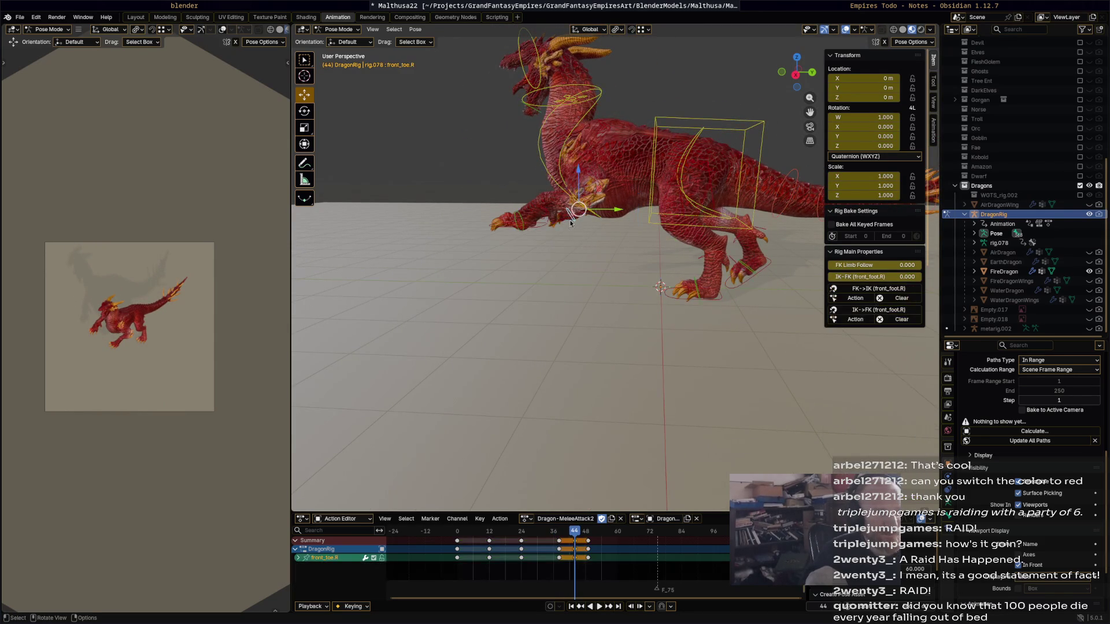
click(546, 217)
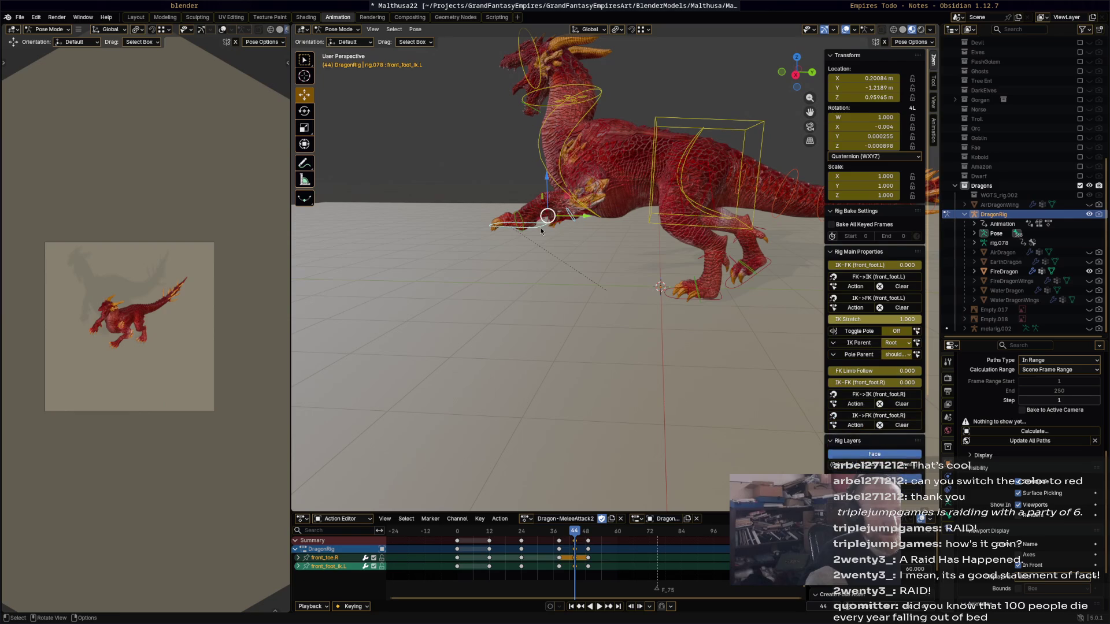
shift+click(570, 231)
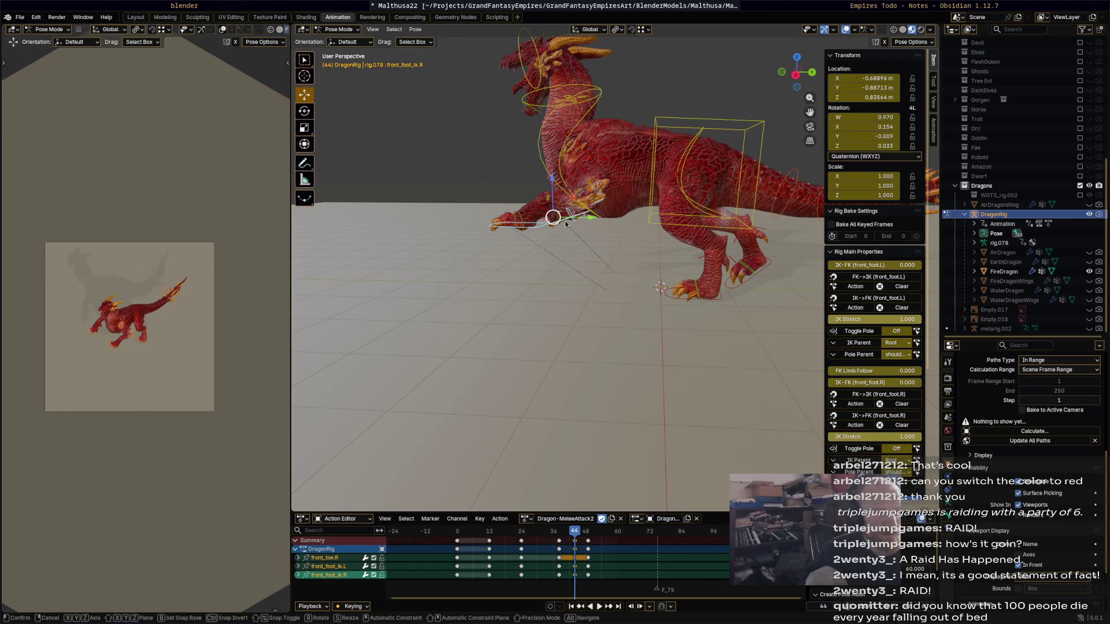
key(g)
click(566, 224)
click(564, 222)
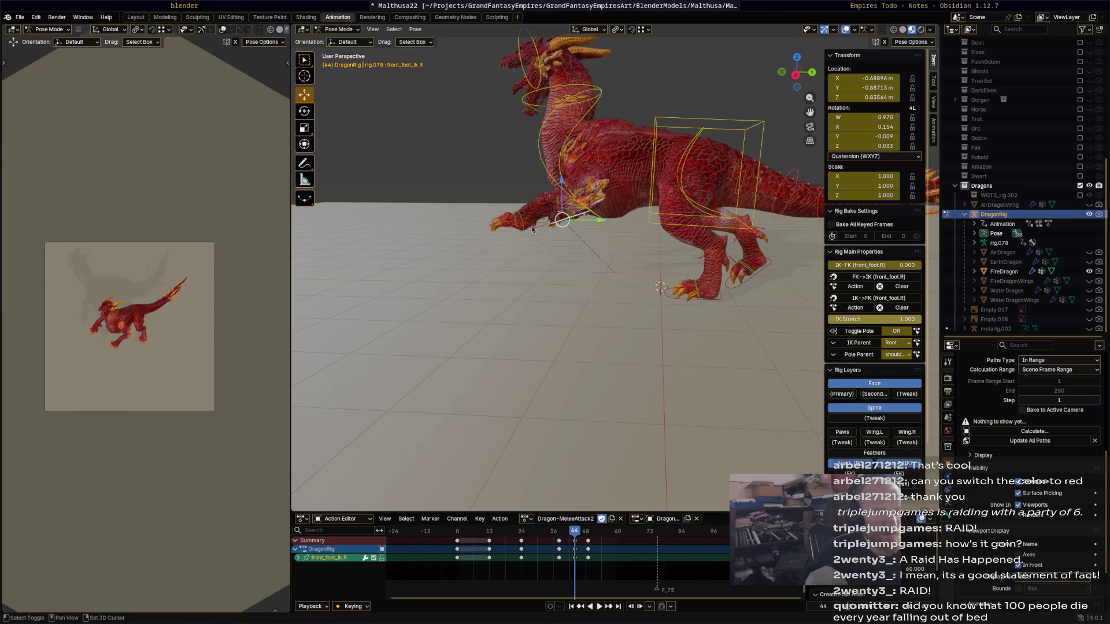
Raise and rotate both front feet upward into the rear-up, keyframe the pose and play it.
shift+click(562, 225)
key(g)
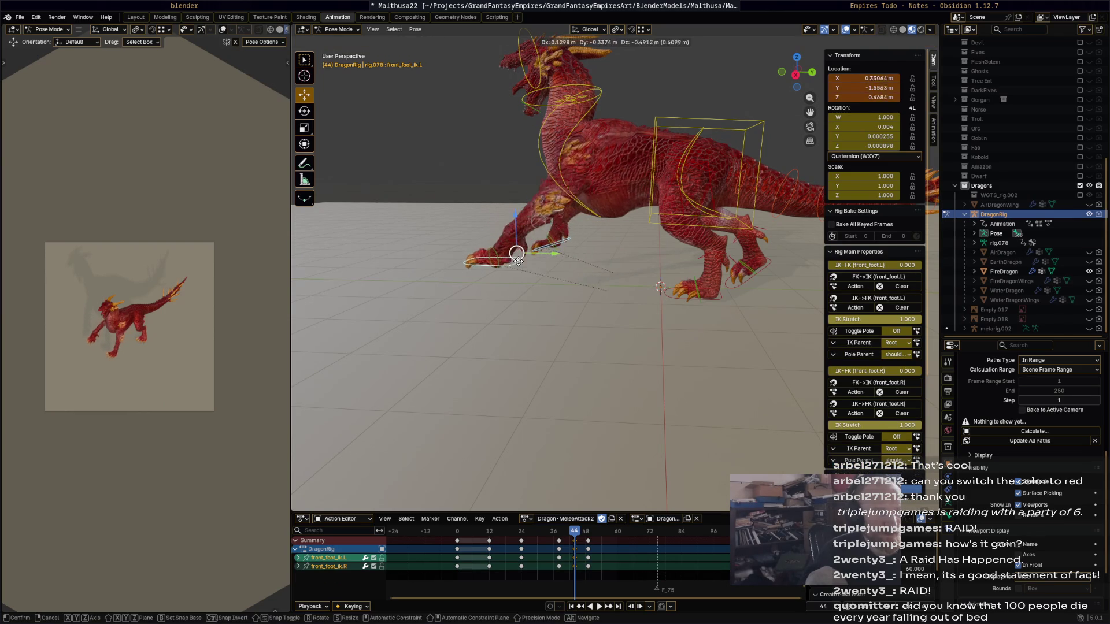
click(571, 253)
key(r)
click(572, 252)
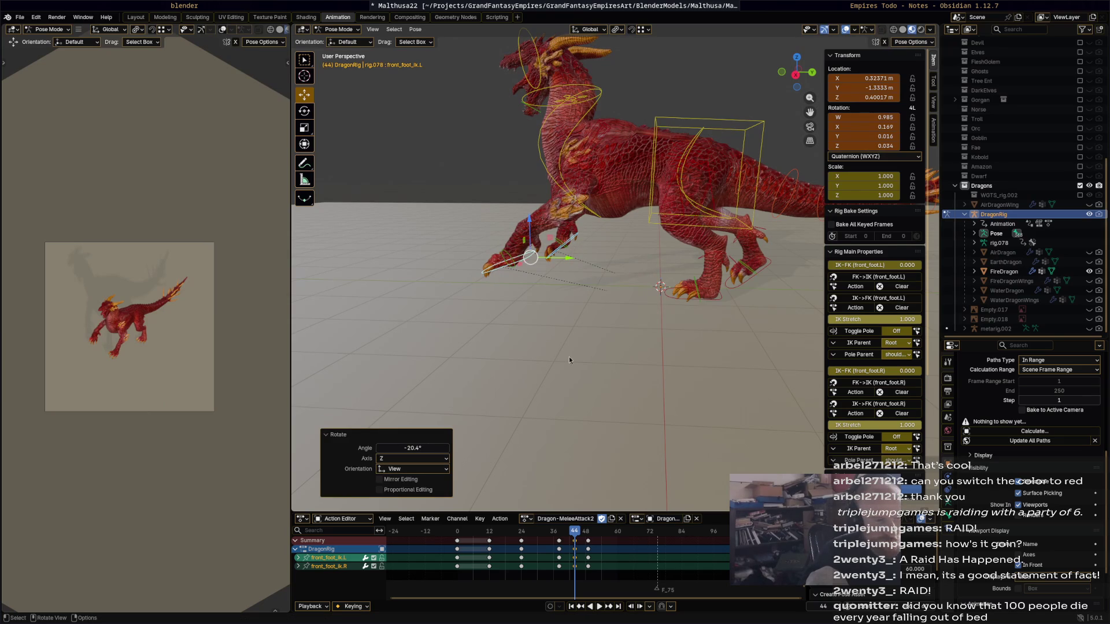
key(r)
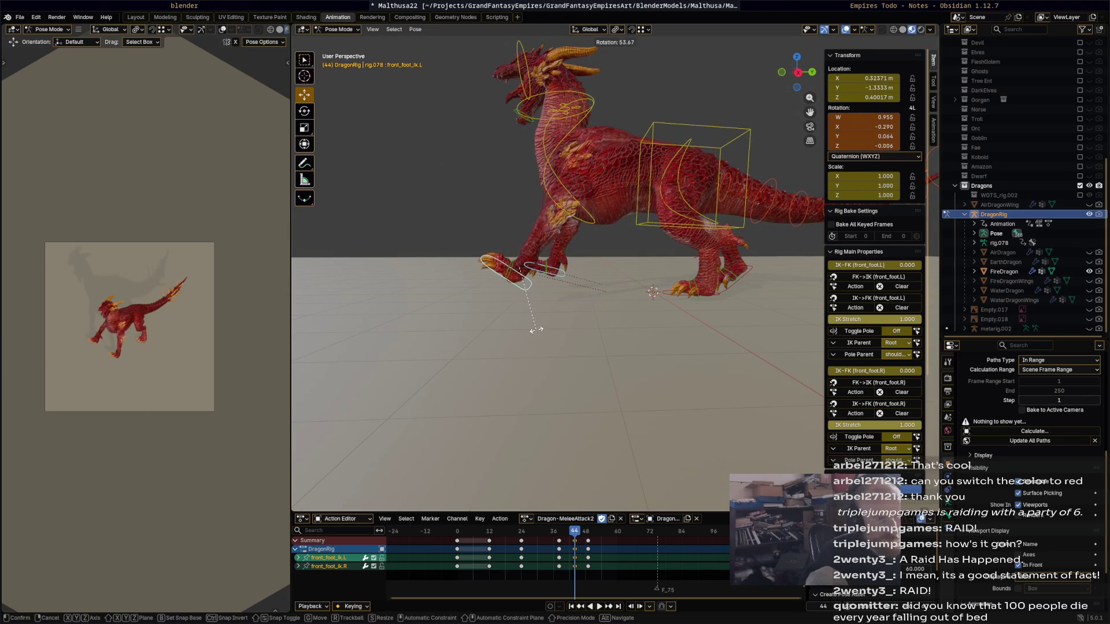
click(571, 355)
key(i)
key(space)
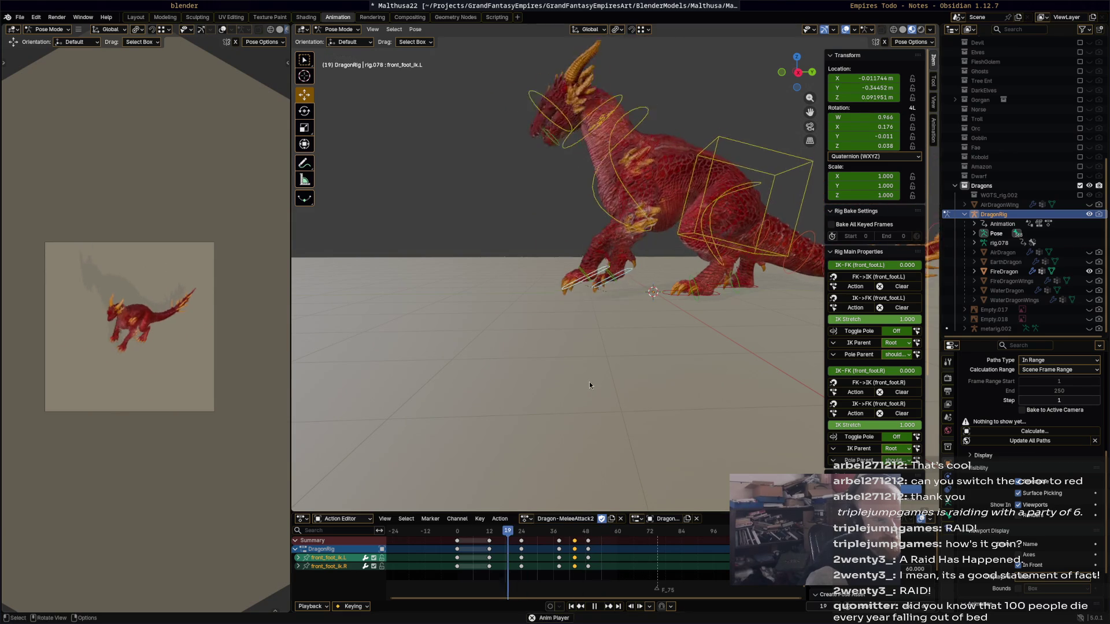
Replay the attack, pause near frame 56 and select the chest control.
key(space)
key(space)
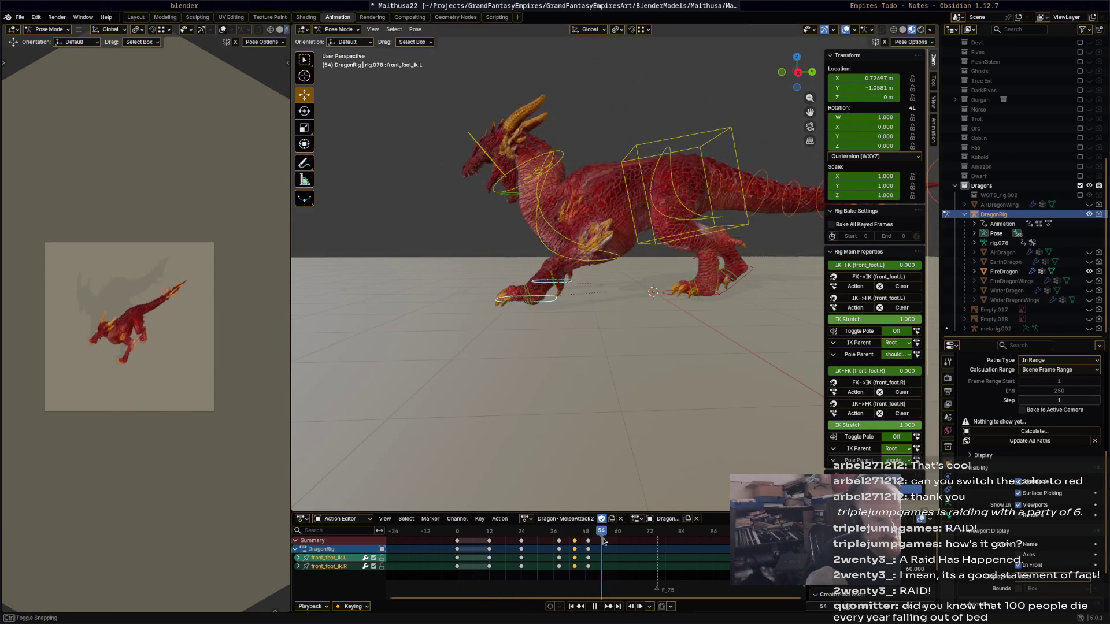
key(space)
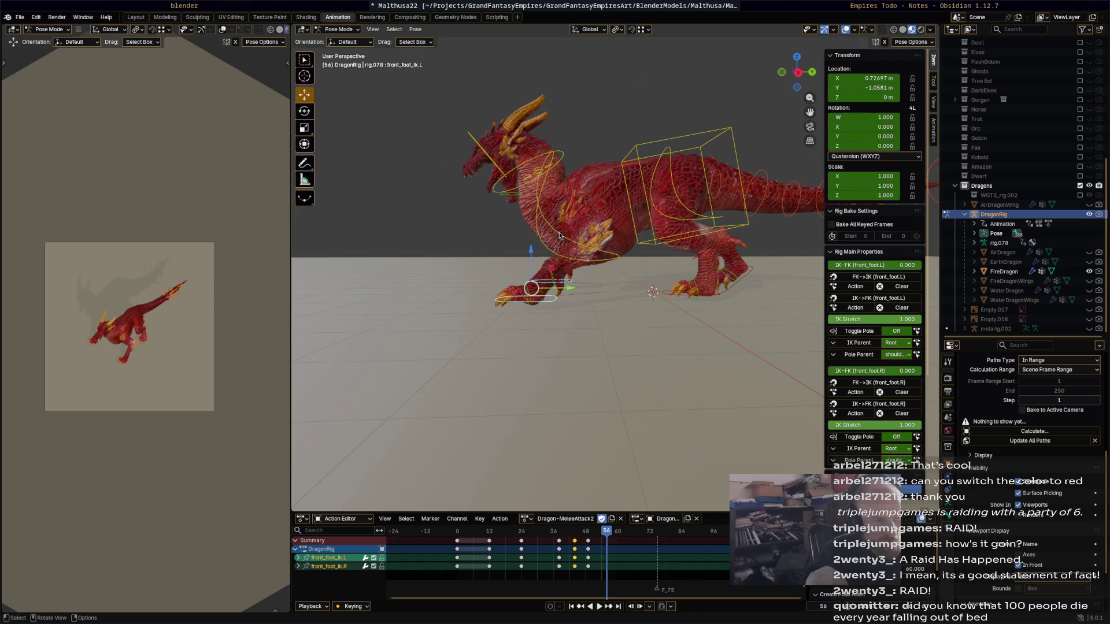
click(687, 223)
Tilt the chest, neck and head downward at frame 56.
key(r)
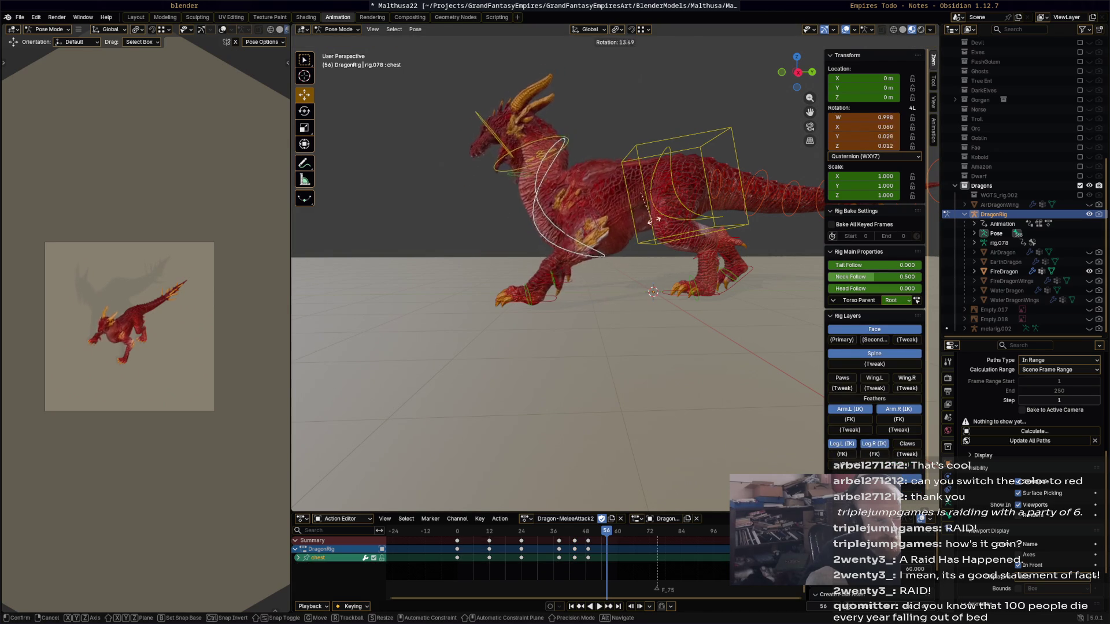
click(560, 177)
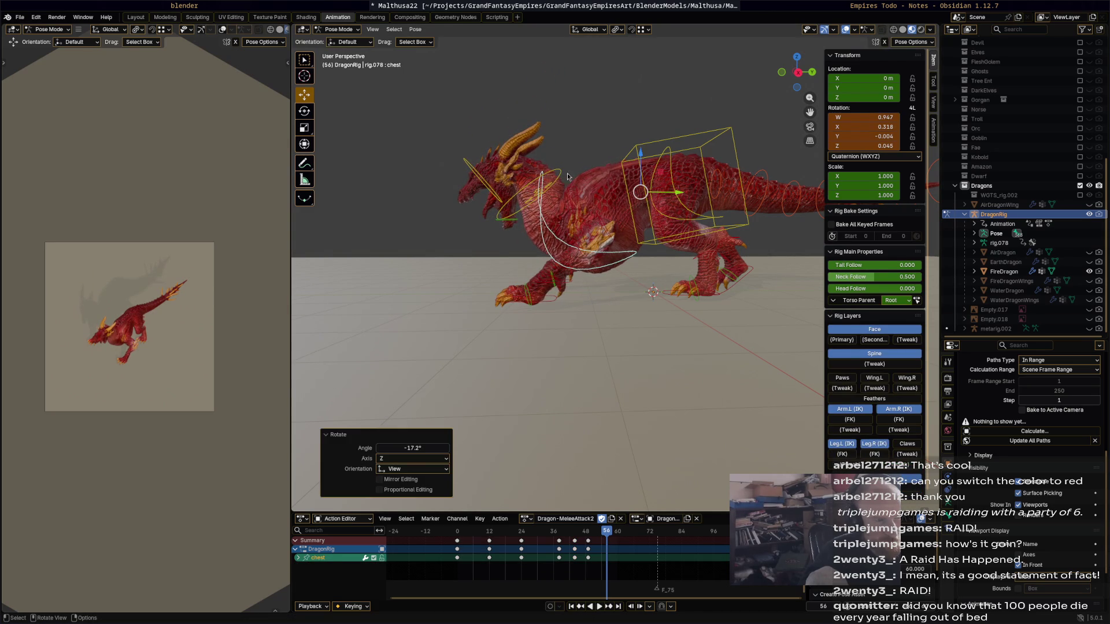
click(562, 175)
key(r)
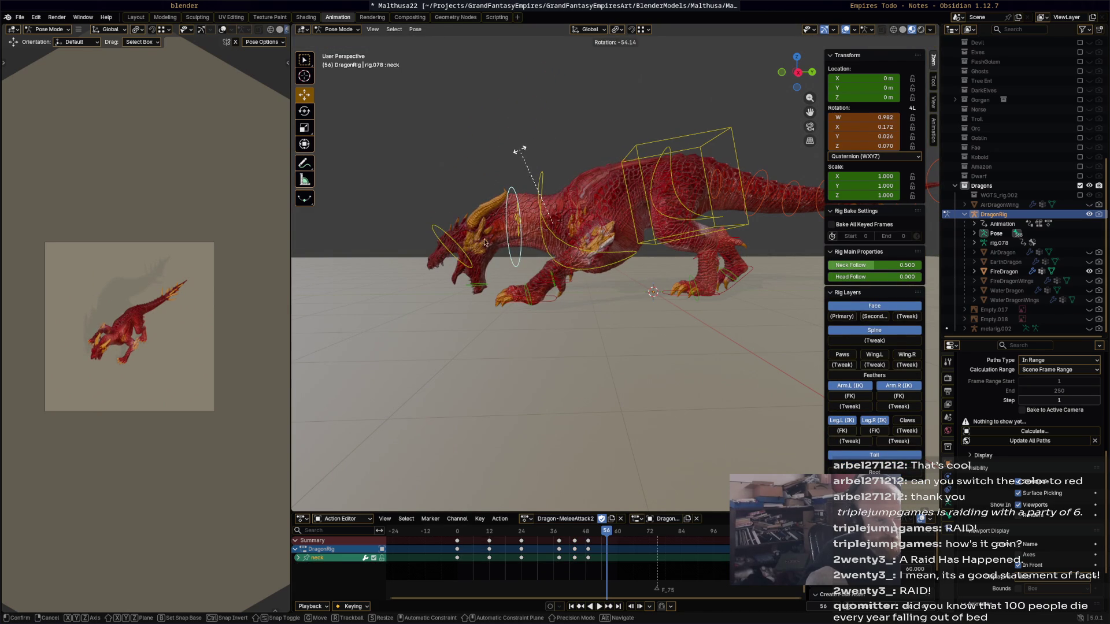
click(519, 150)
click(466, 267)
key(r)
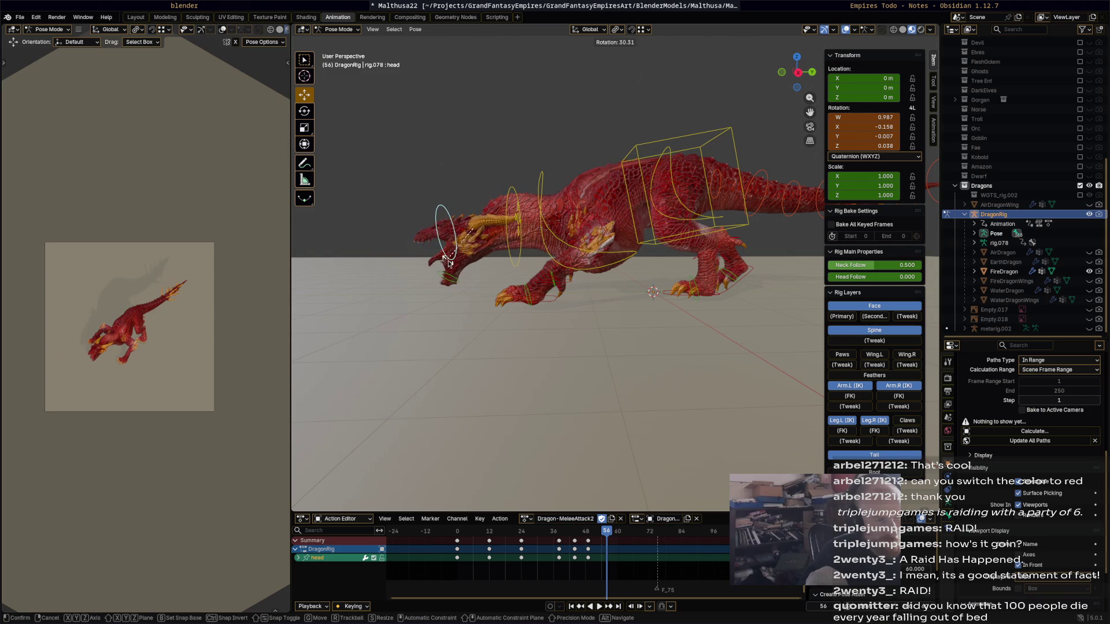
click(499, 268)
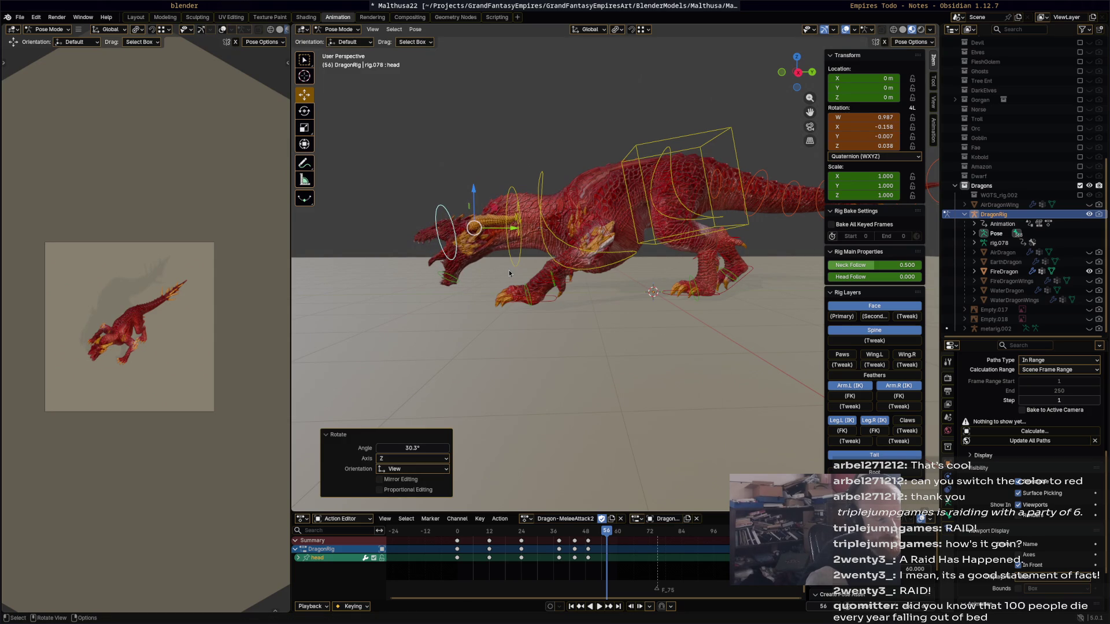
Rotate the left front foot and slide it along Y under the lunge.
click(548, 301)
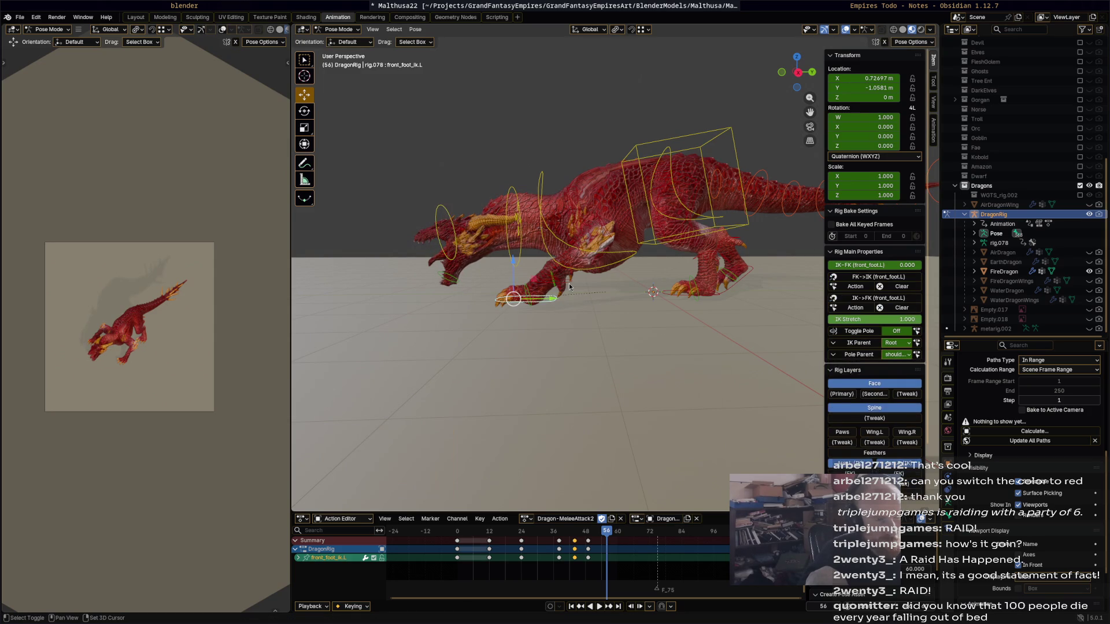
shift+click(562, 298)
click(548, 301)
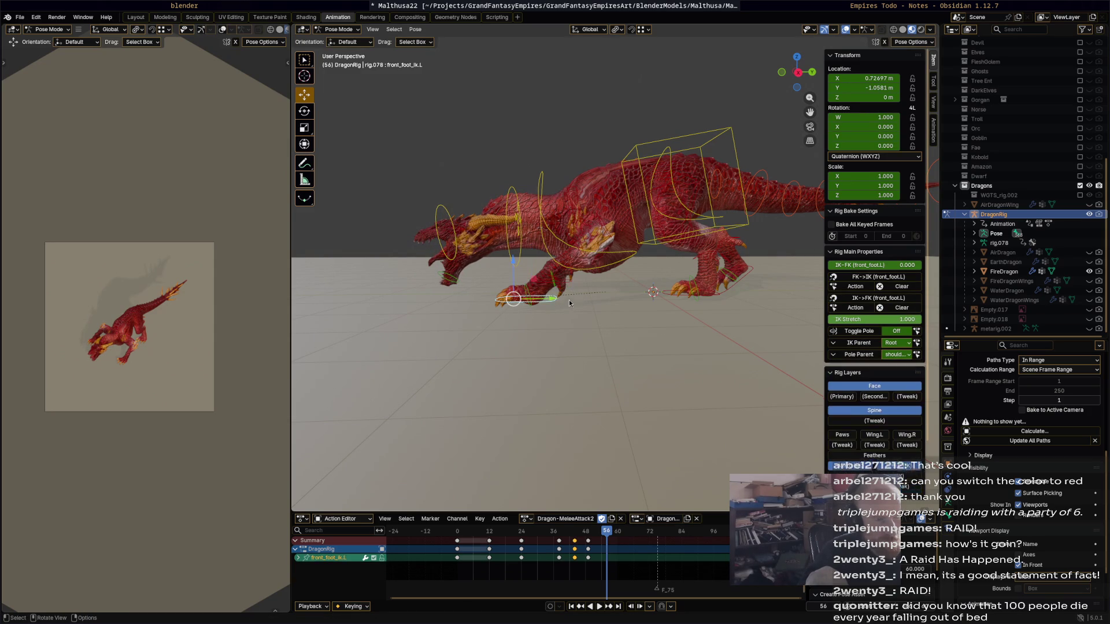
key(r)
click(553, 287)
key(g)
key(y)
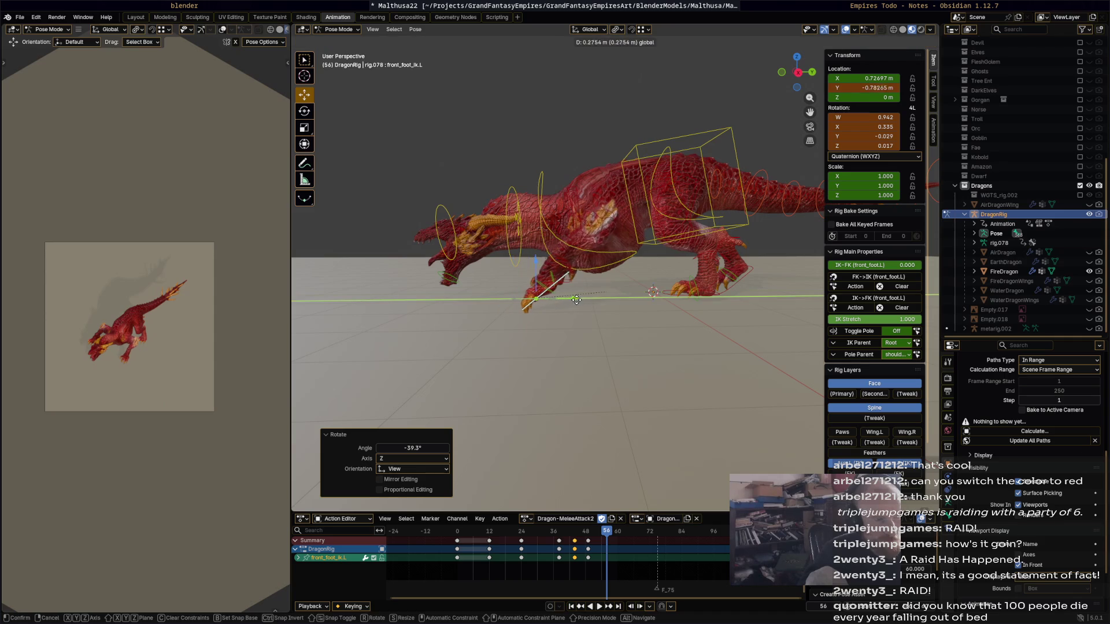
click(690, 322)
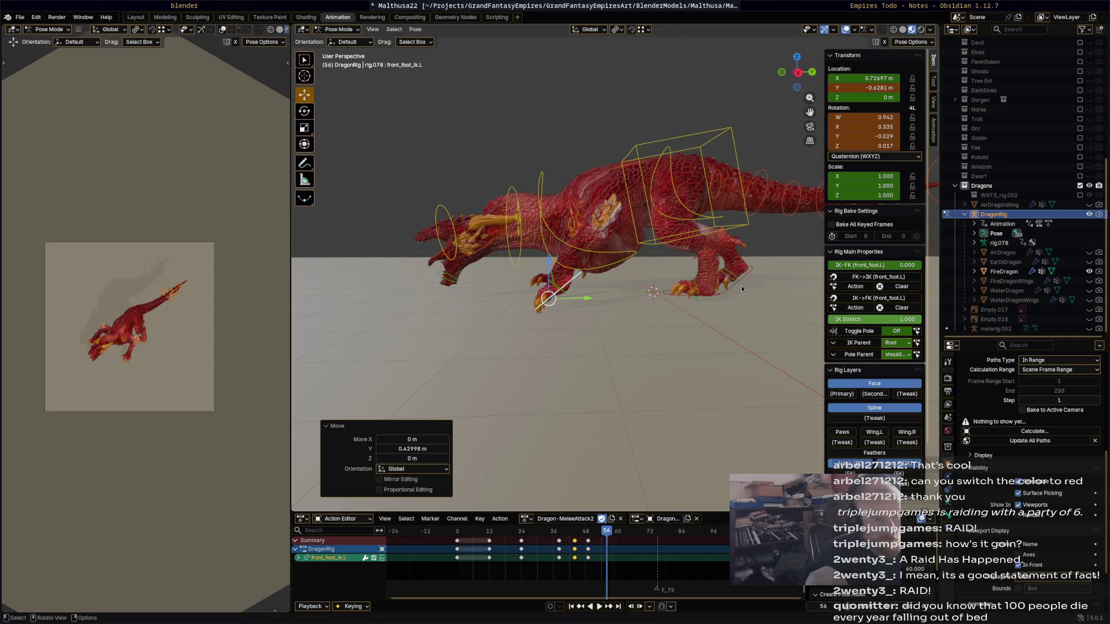
Drop the torso lower and forward and rotate spine.003 to lift the neck.
click(742, 285)
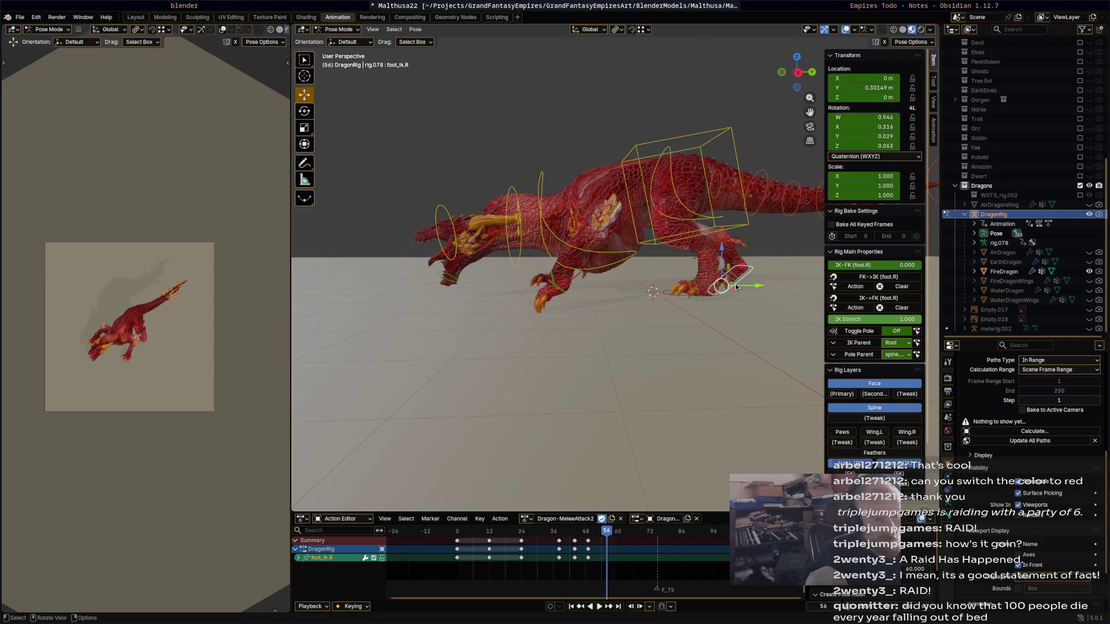
click(747, 228)
key(g)
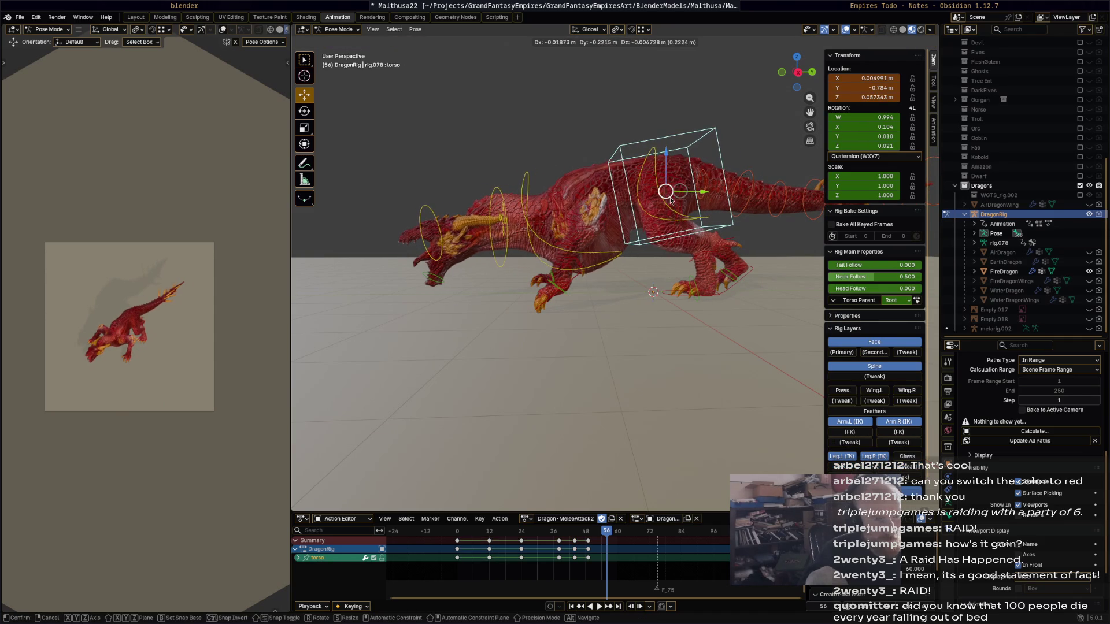
click(716, 213)
click(711, 180)
key(r)
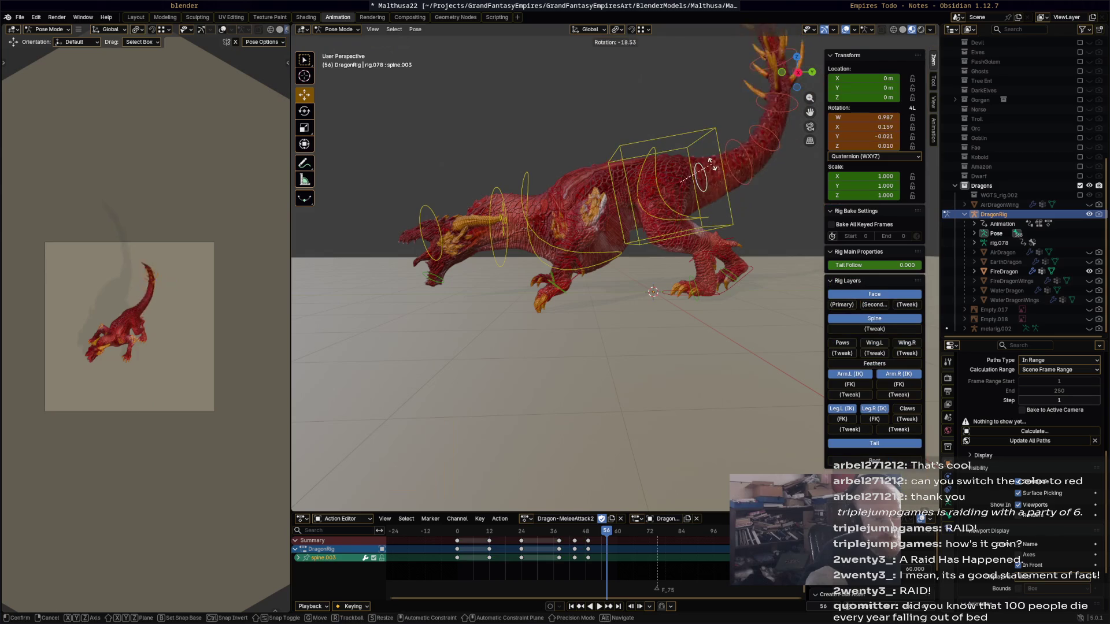
click(525, 253)
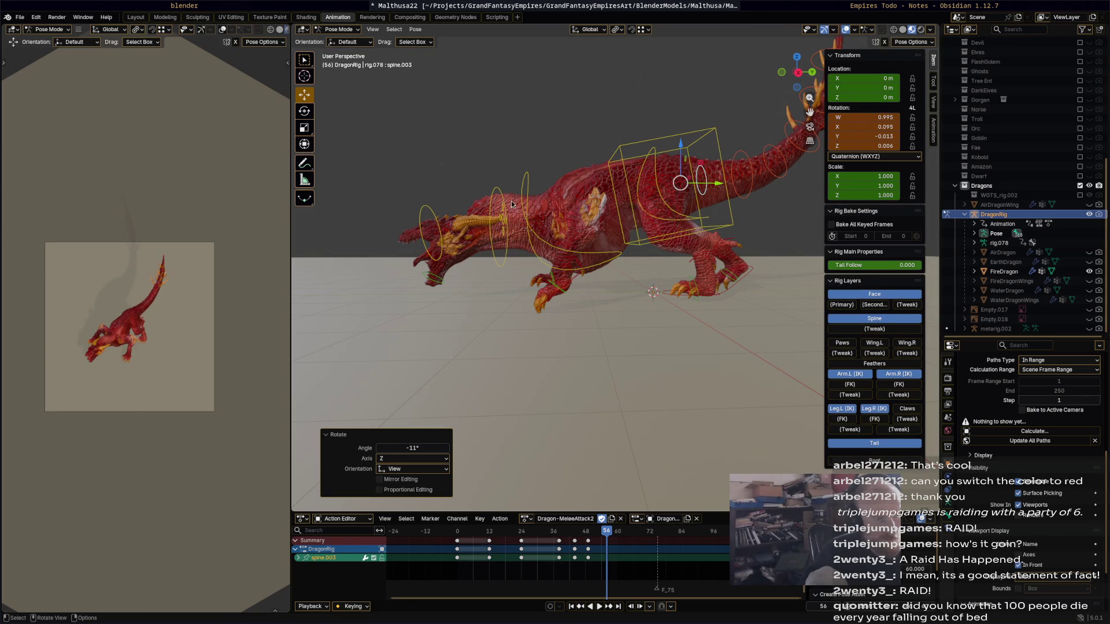
Move the head forward into the bite, tilt it slightly and select the whole rig.
click(443, 253)
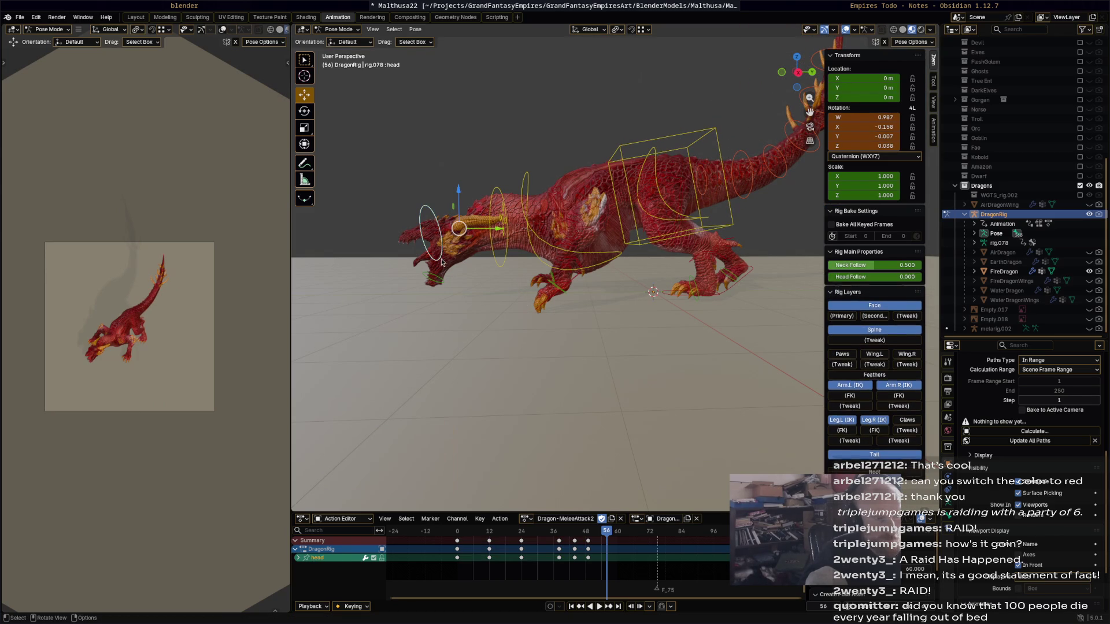
key(g)
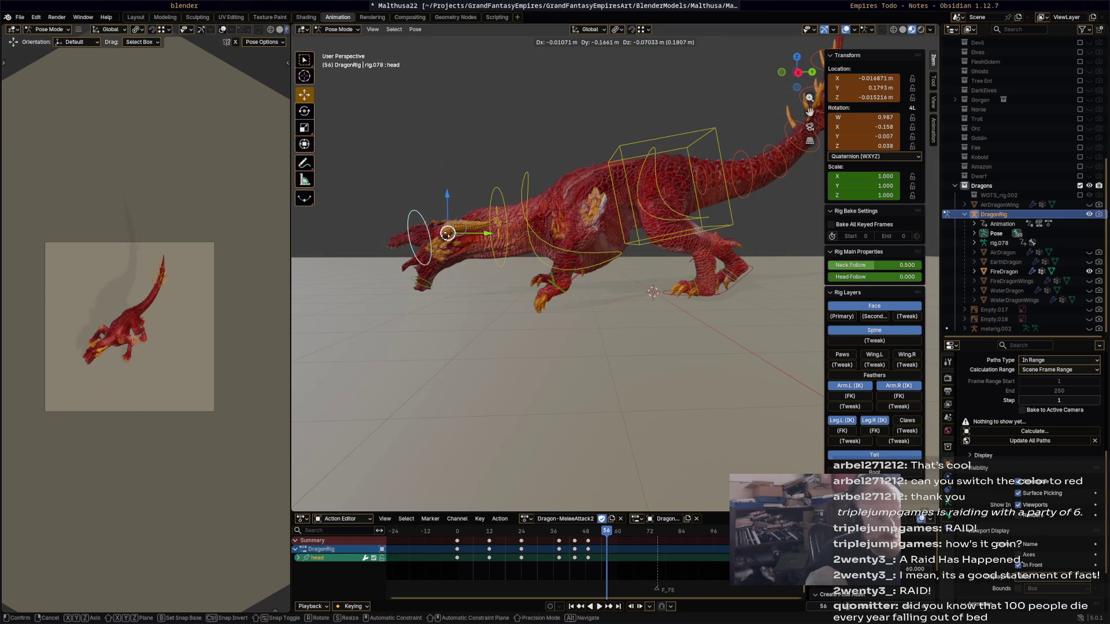
click(444, 235)
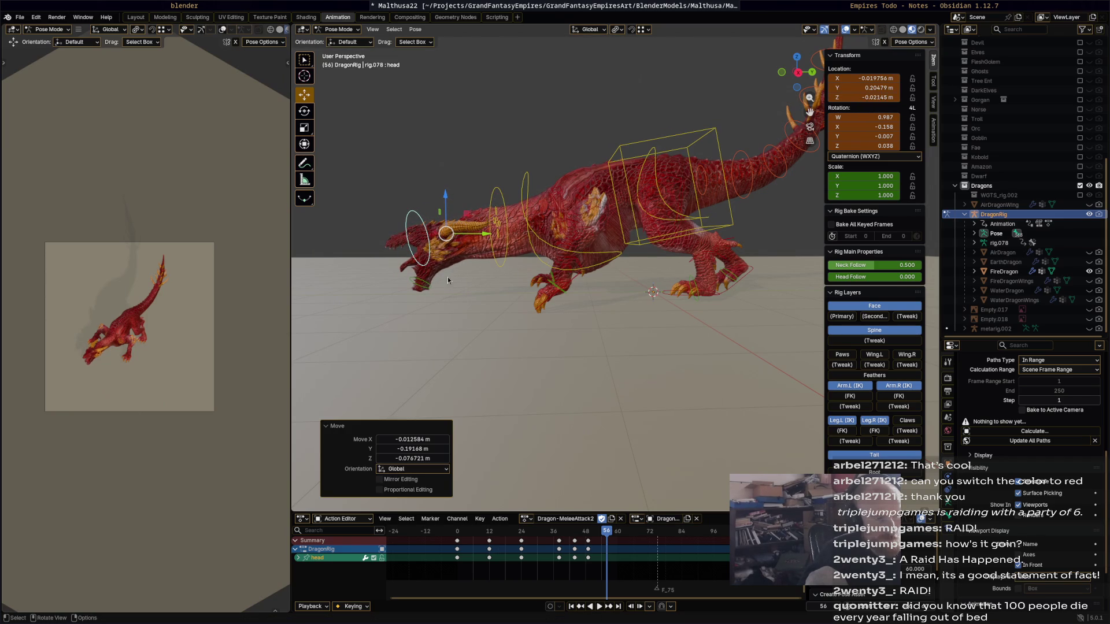
key(r)
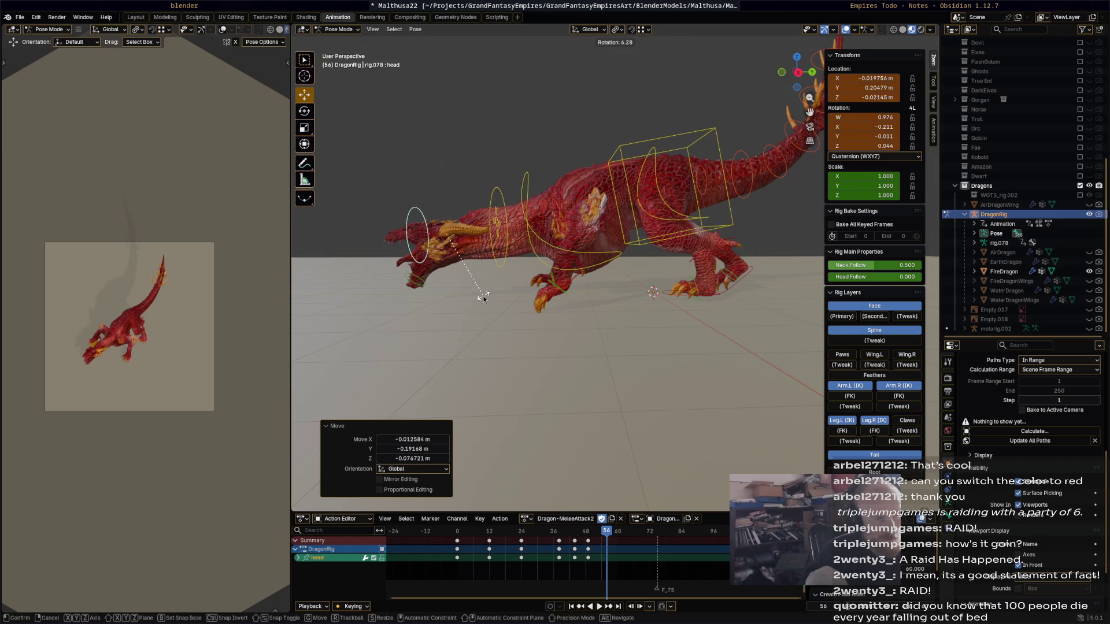
click(525, 310)
key(a)
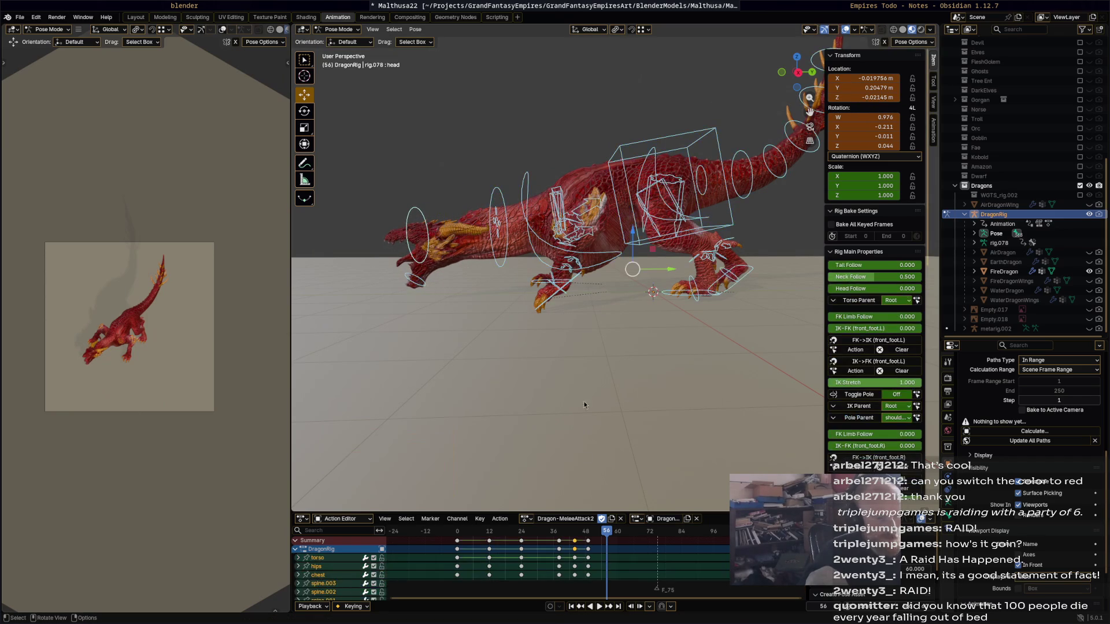
Shift the frame 12 keys to frame 8 and paste the frame -1 crouch keys at frame 60.
key(space)
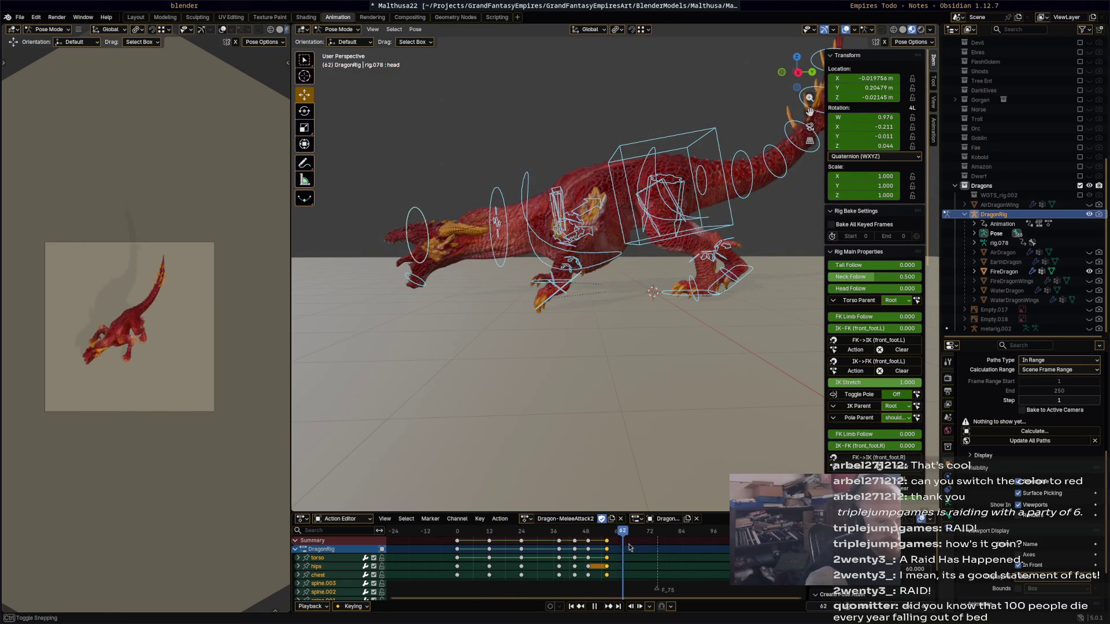
key(Escape)
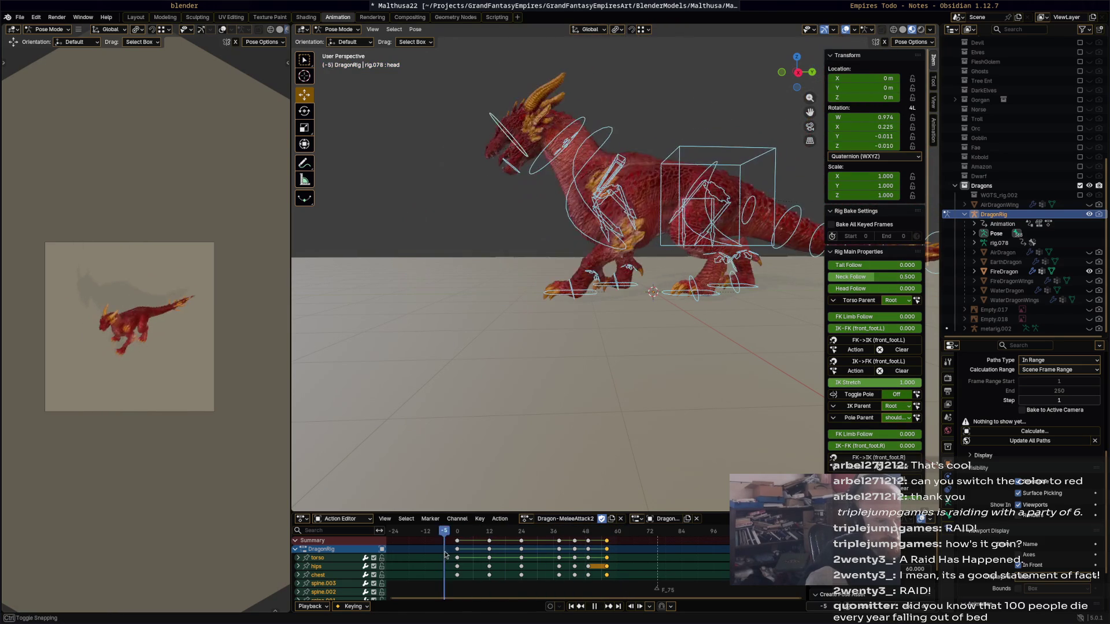
mouse_move(489, 545)
mouse_down()
mouse_move(478, 542)
mouse_move(605, 545)
mouse_move(579, 543)
mouse_up()
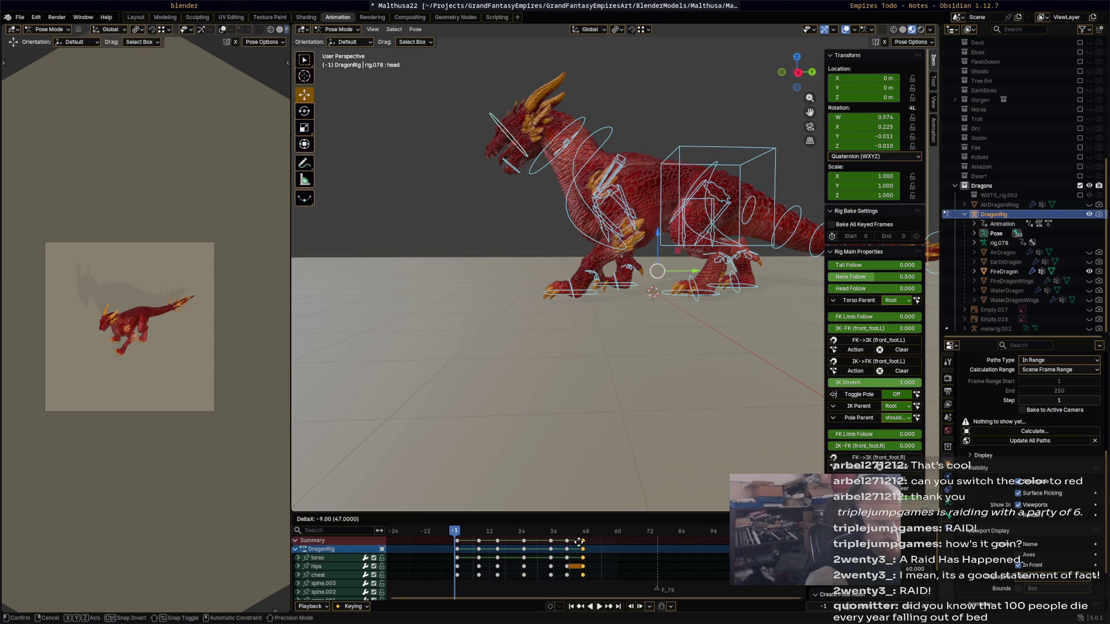
click(458, 541)
key(space)
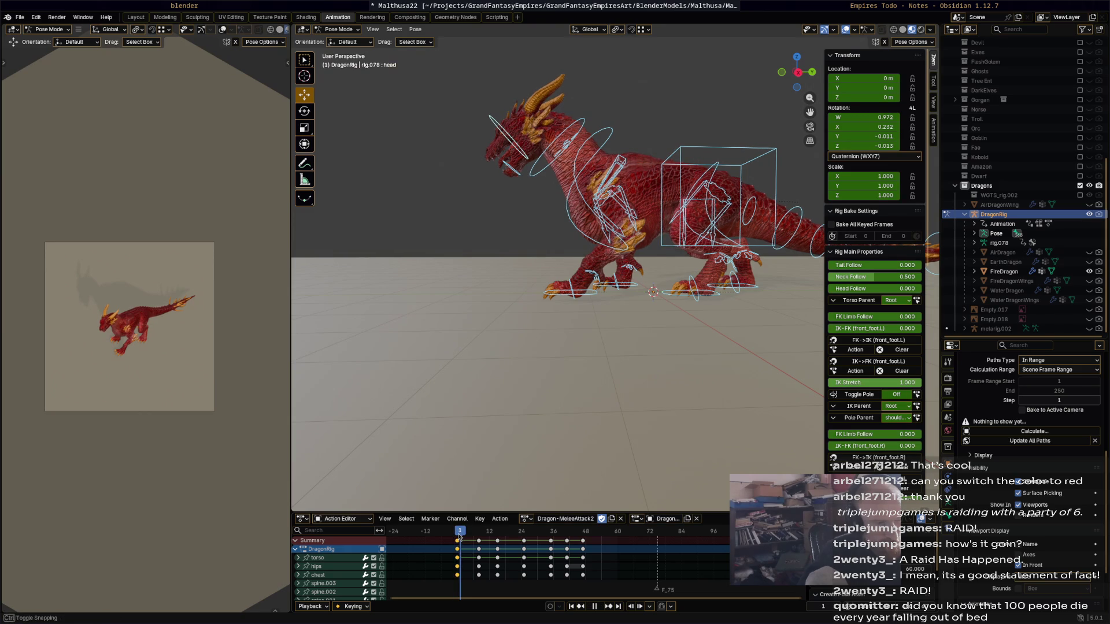
key(ctrl+v)
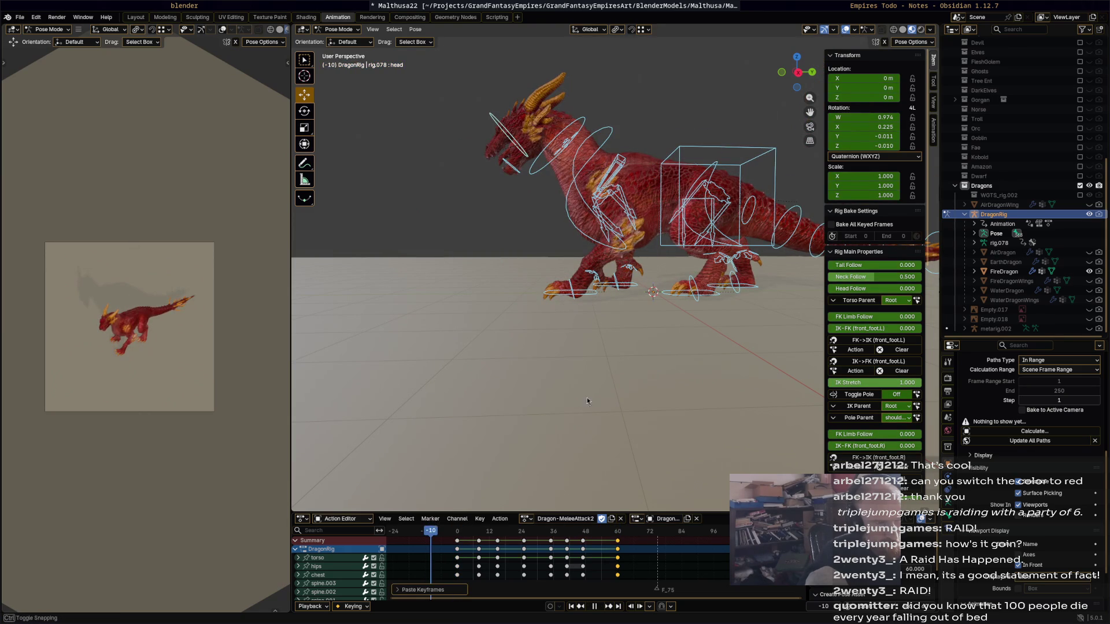
Replay the looping attack and scrub back to around frame 44 to check it.
key(space)
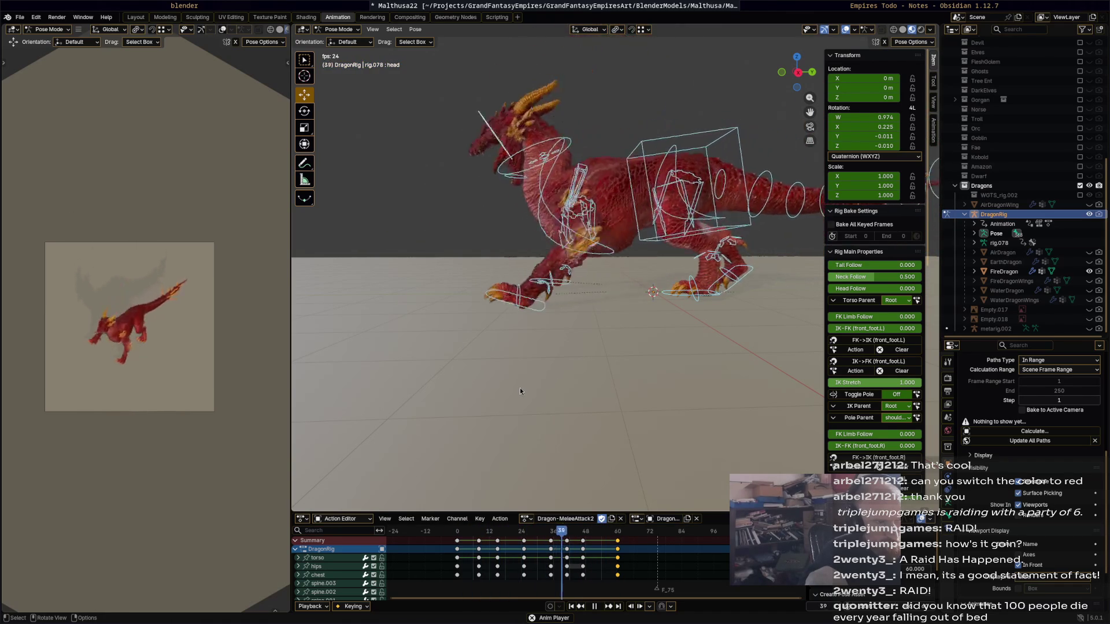
key(space)
key(space)
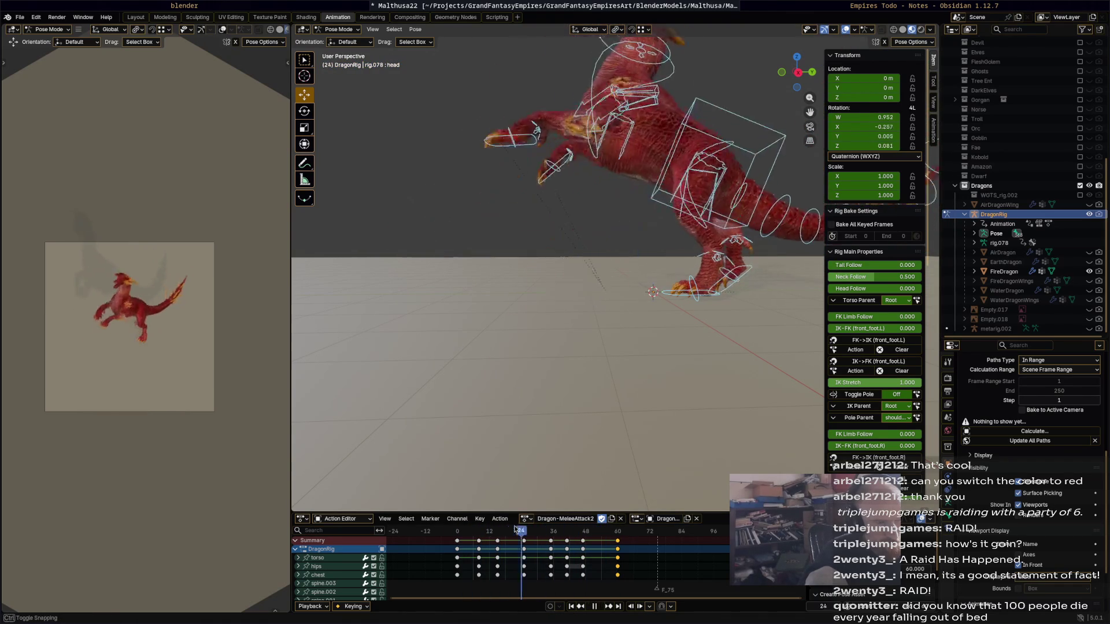
drag(564, 537, 600, 544)
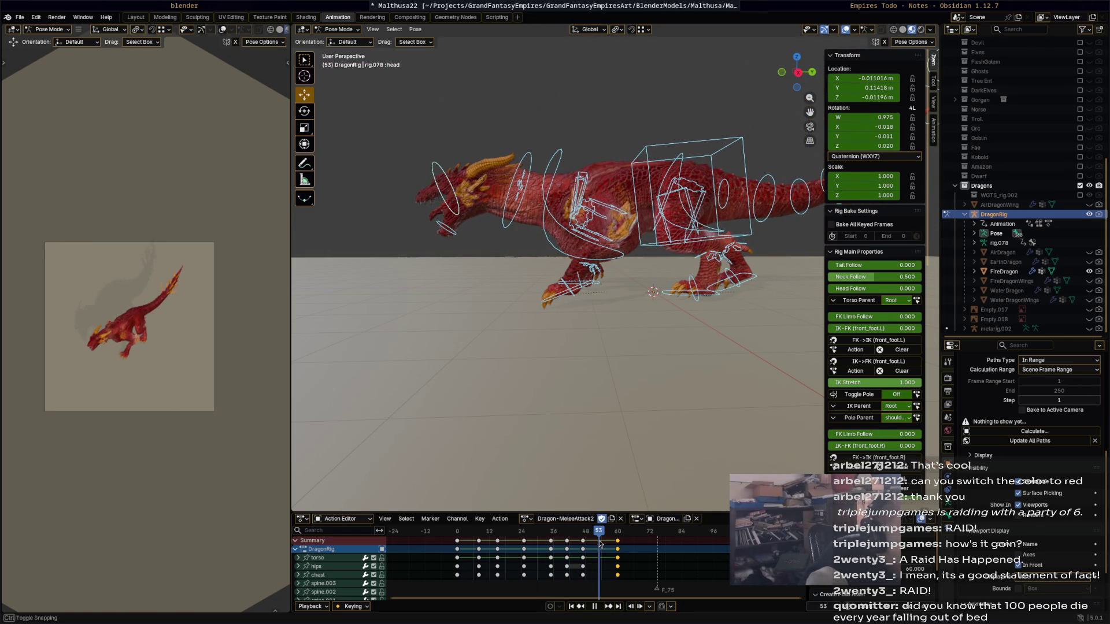
Rotate the neck and the bone named Bone forward at frame 53.
click(515, 218)
key(r)
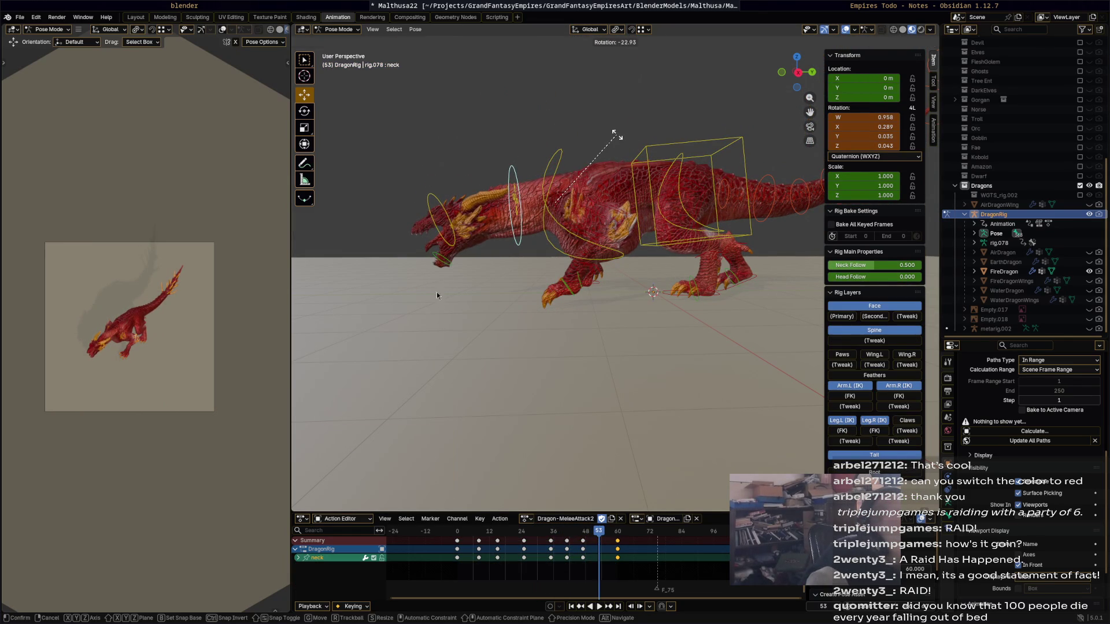
click(616, 135)
click(443, 264)
key(r)
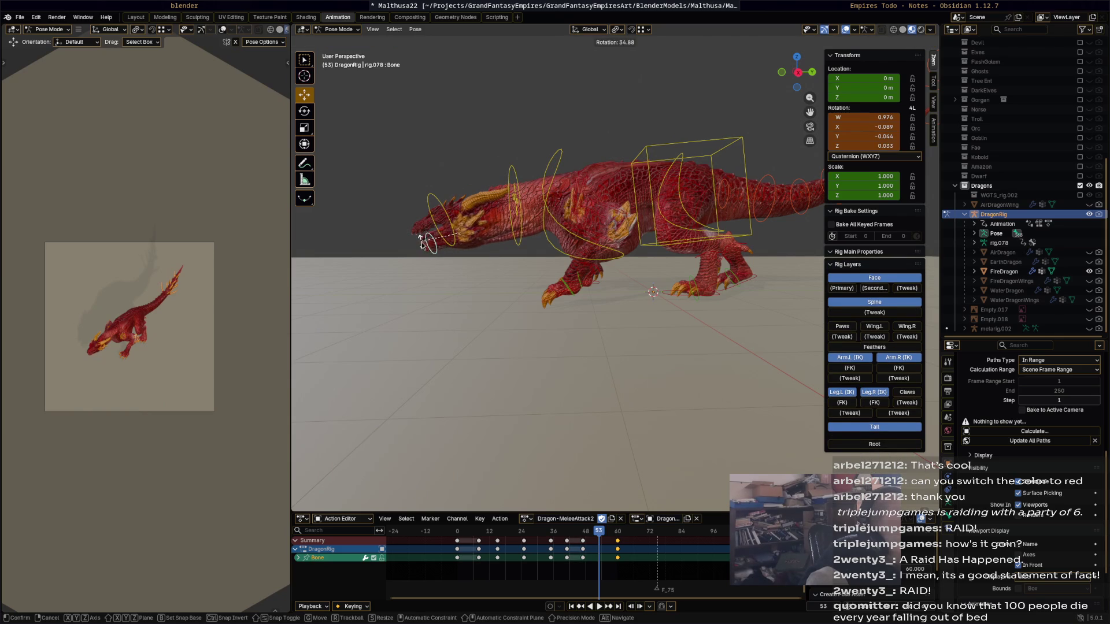
click(423, 241)
Select the head and whole rig, key the pose, and scrub back through frames 35–41.
click(425, 216)
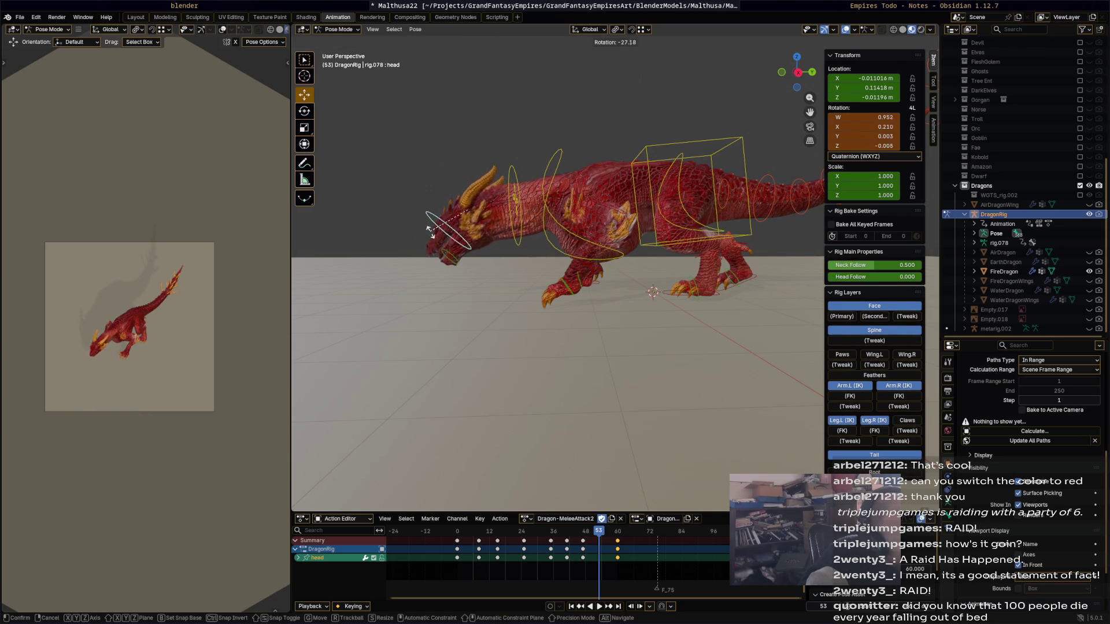
key(Escape)
key(a)
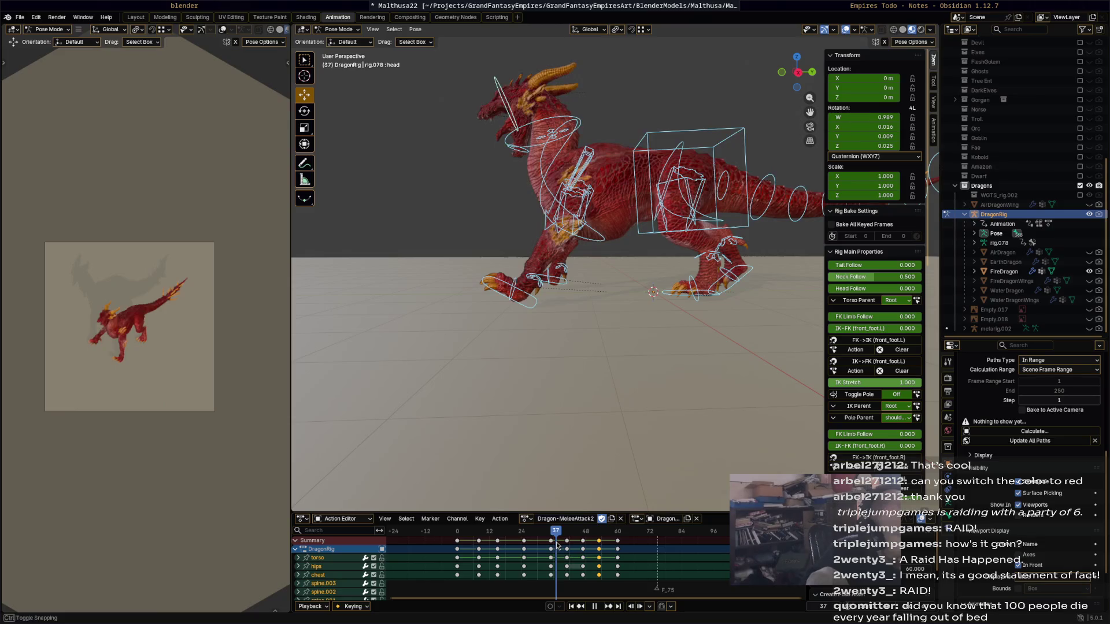
click(553, 542)
mouse_move(553, 542)
mouse_down()
mouse_move(572, 541)
mouse_move(554, 533)
mouse_up()
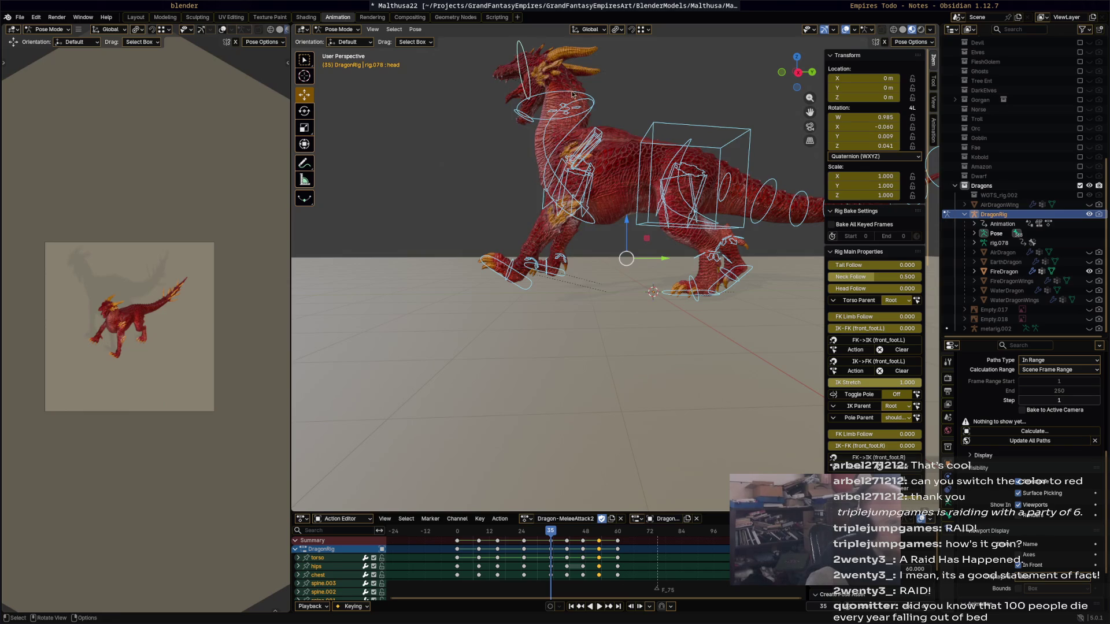
Rotate the head at frame 35, keyframe it and scrub forward to around frame 43.
middle_drag(573, 95, 532, 113)
click(531, 113)
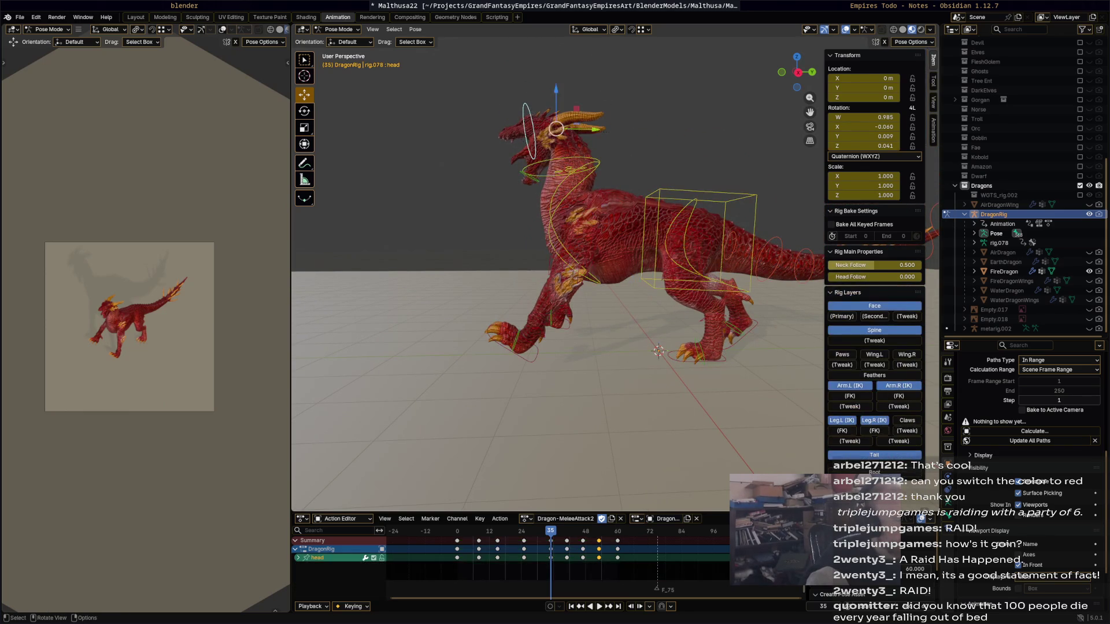
key(r)
click(572, 101)
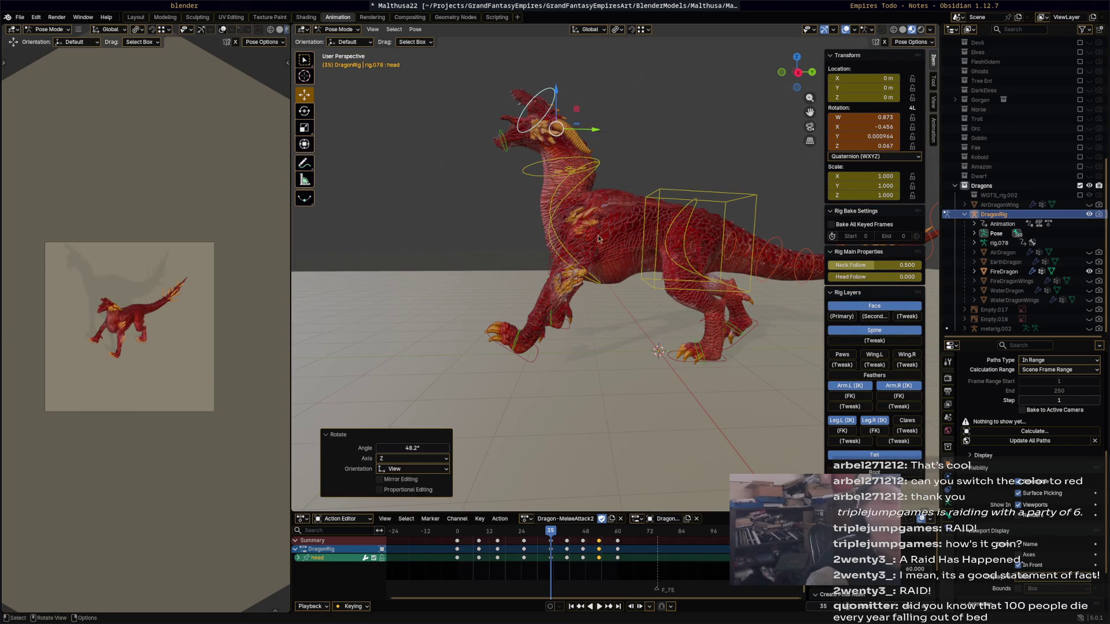
key(i)
key(space)
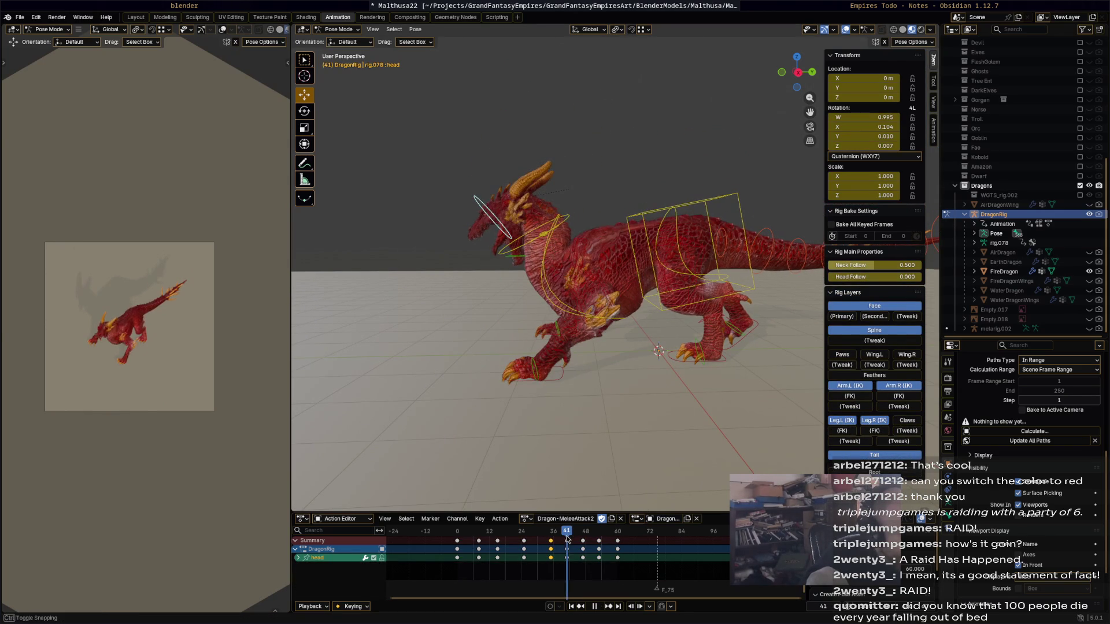
drag(514, 539, 570, 546)
Key new head rotations at frames 42 and 41, then scrub back to frame 27.
click(471, 293)
key(i)
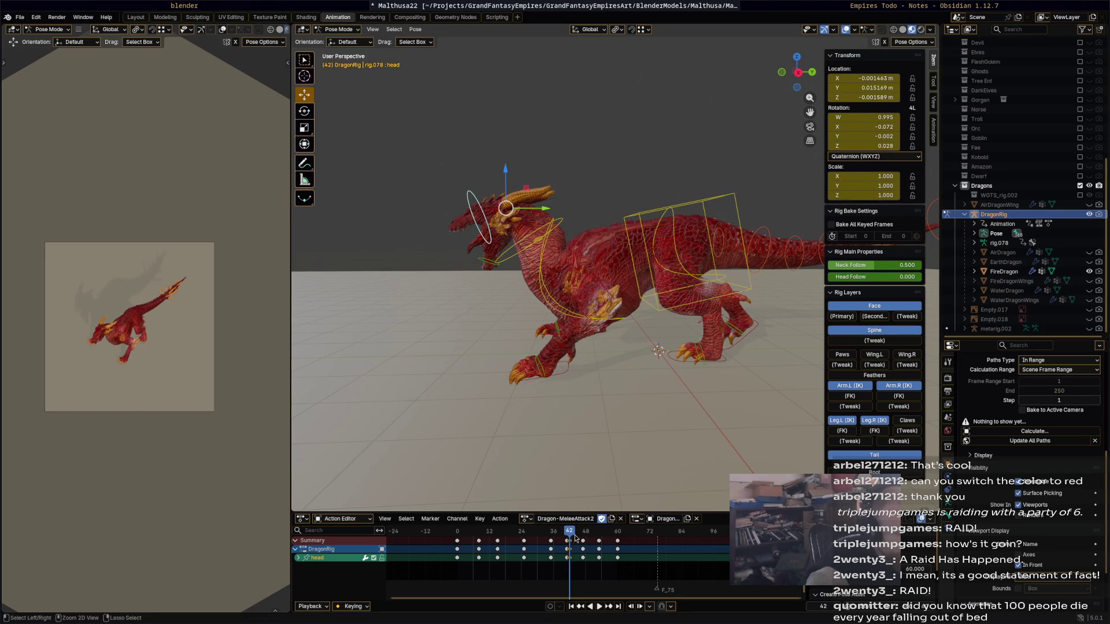
drag(570, 535, 567, 536)
key(r)
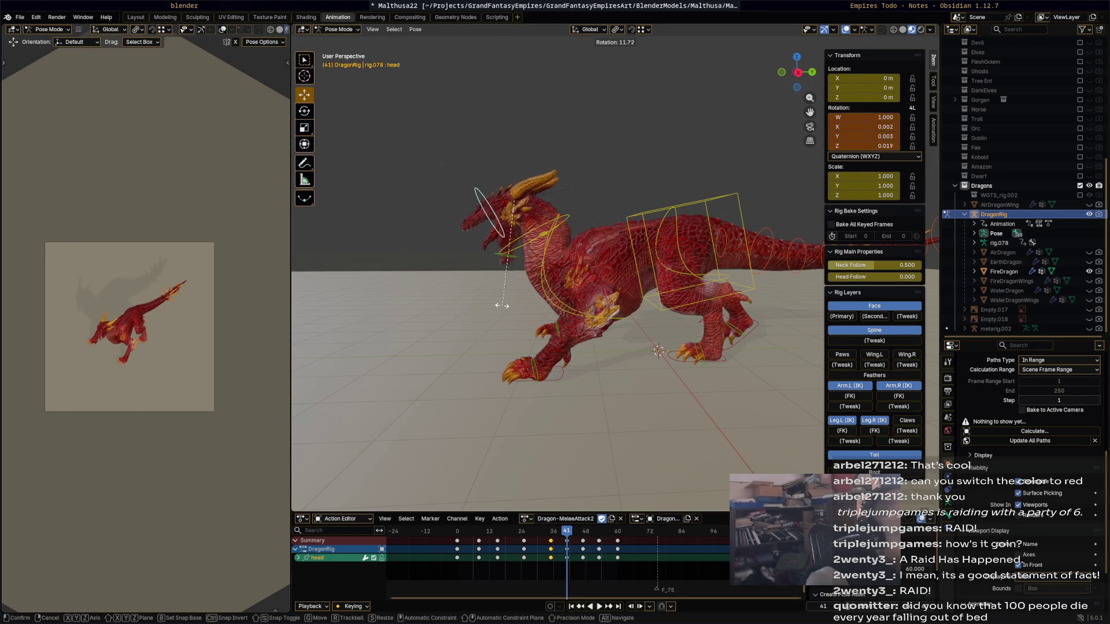
click(487, 291)
key(i)
mouse_move(567, 535)
mouse_down()
mouse_move(497, 536)
mouse_move(535, 531)
mouse_up()
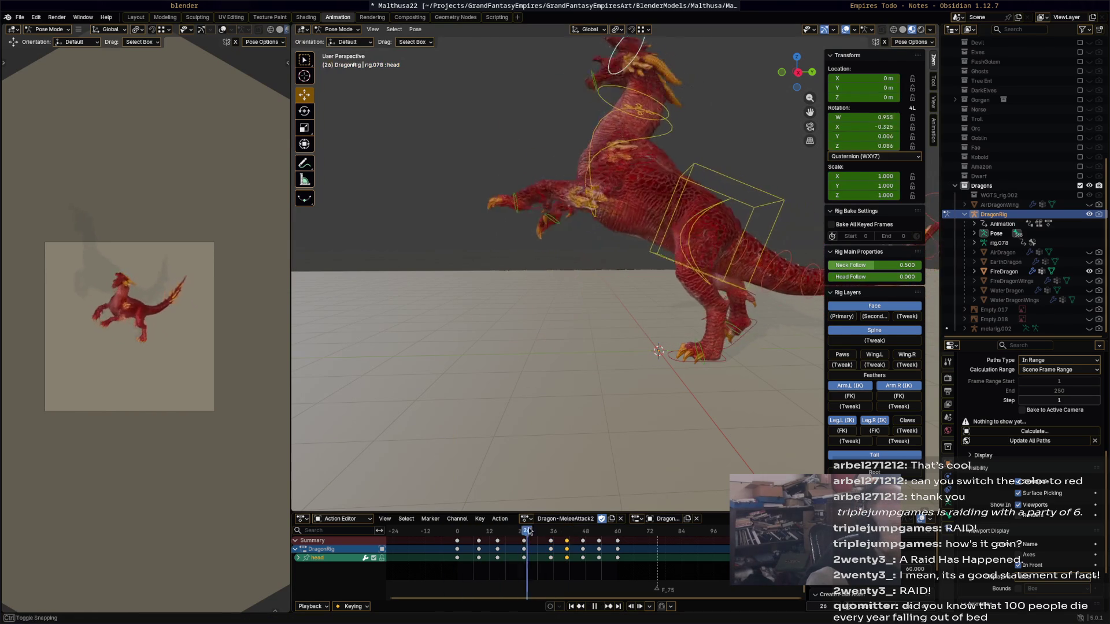
Scrub the timeline to frame 53 at the end of the forward lunge.
mouse_move(536, 532)
mouse_down()
mouse_move(562, 531)
mouse_move(526, 532)
mouse_up()
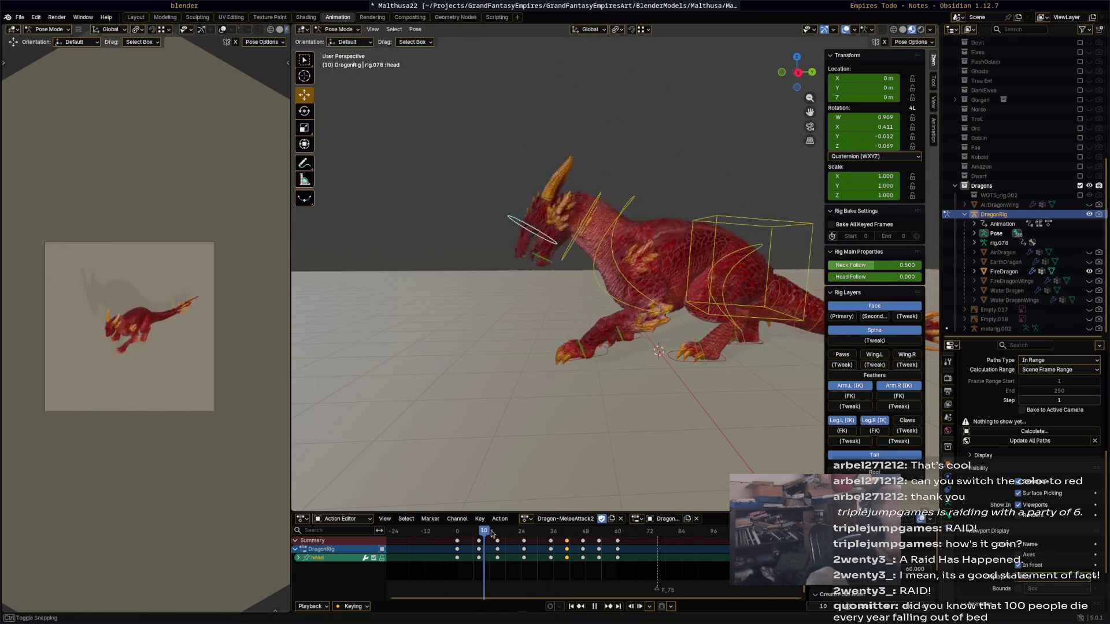
drag(527, 531, 600, 548)
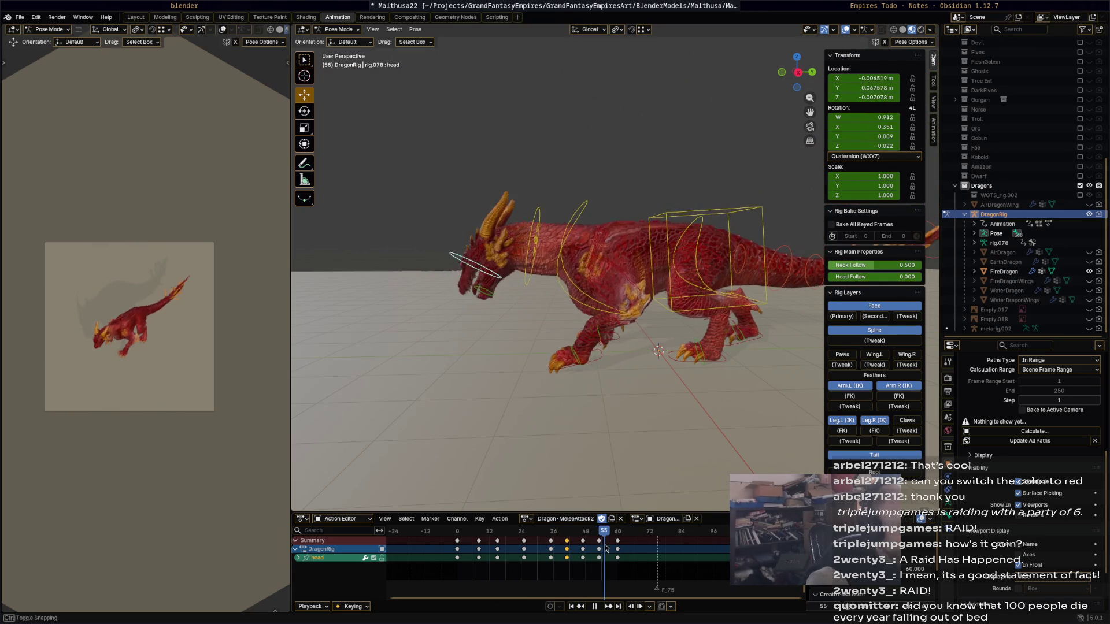
drag(600, 549, 601, 548)
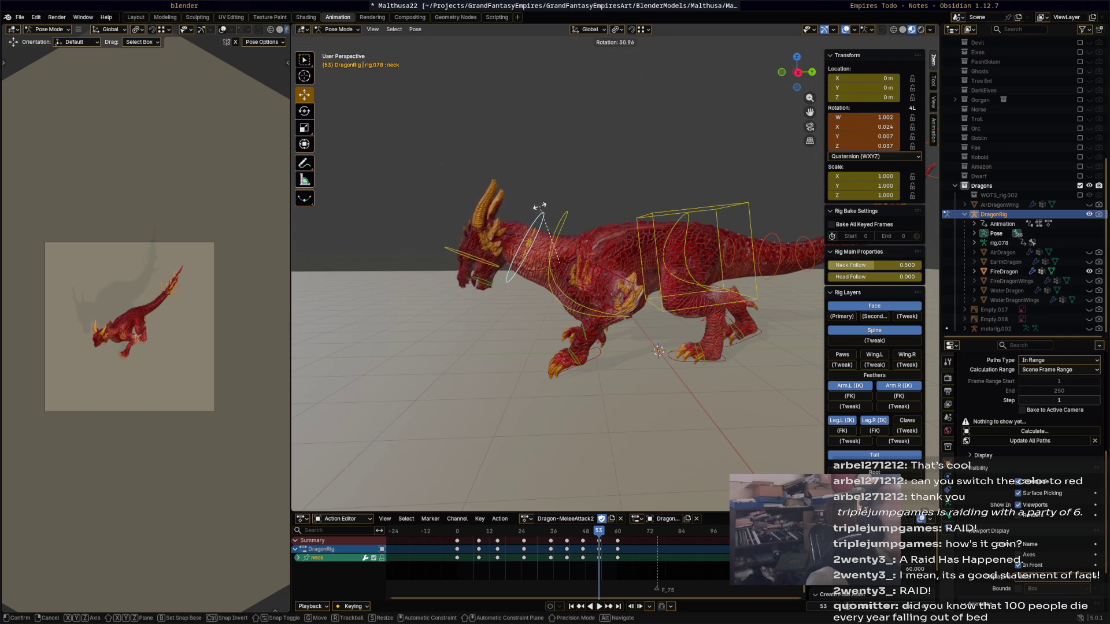
Rotate the chest and neck bones into refined angles for the lunge end pose.
click(540, 206)
click(560, 222)
key(r)
click(574, 227)
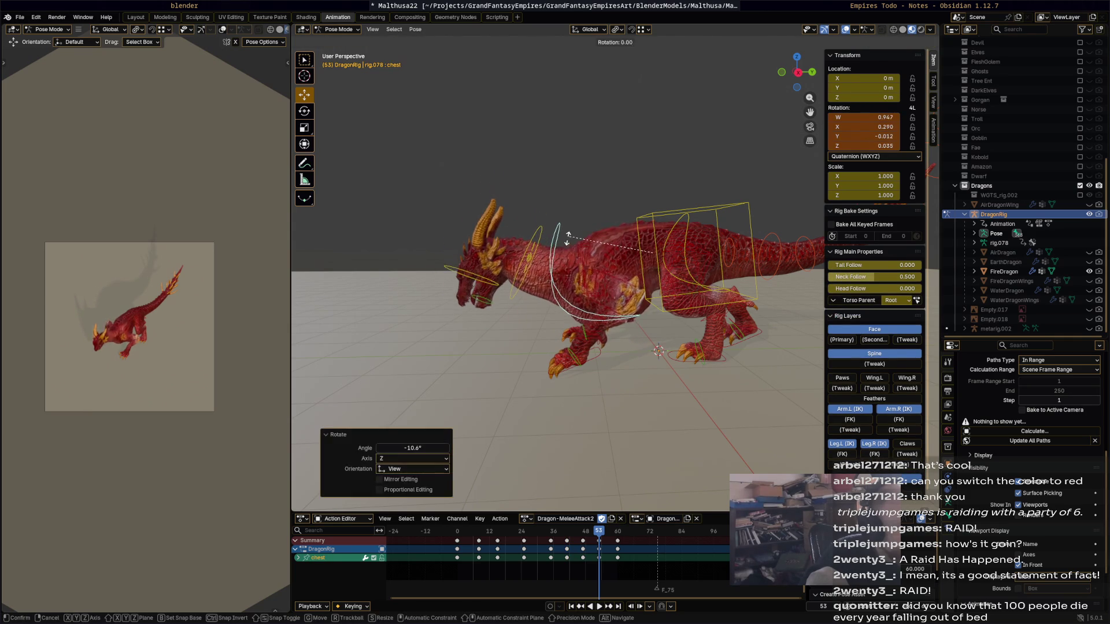
key(r)
click(541, 213)
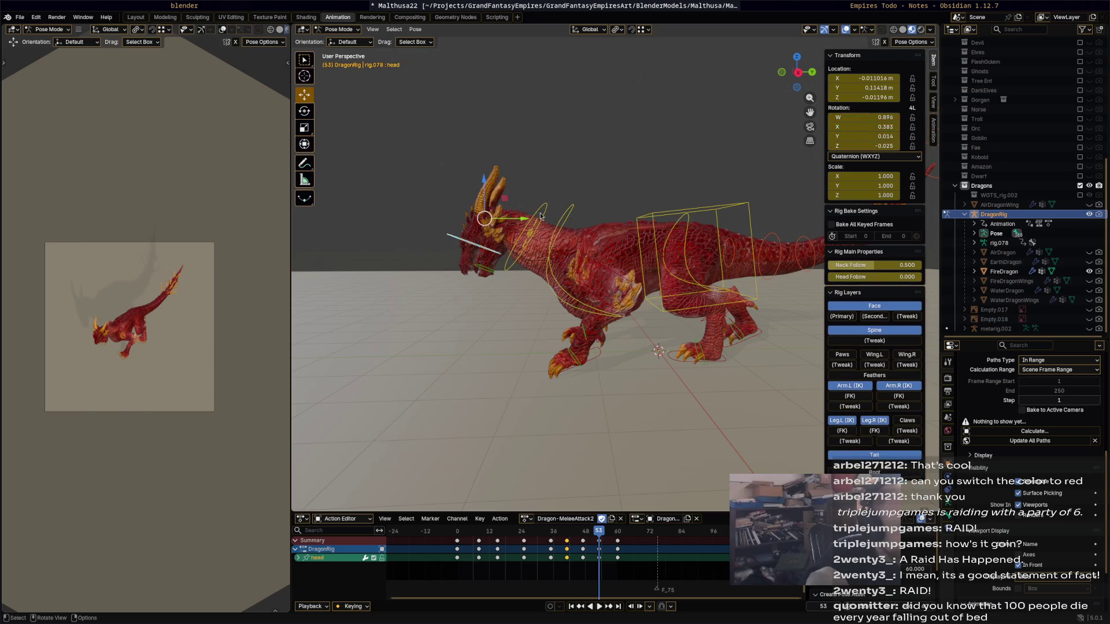
click(531, 227)
key(r)
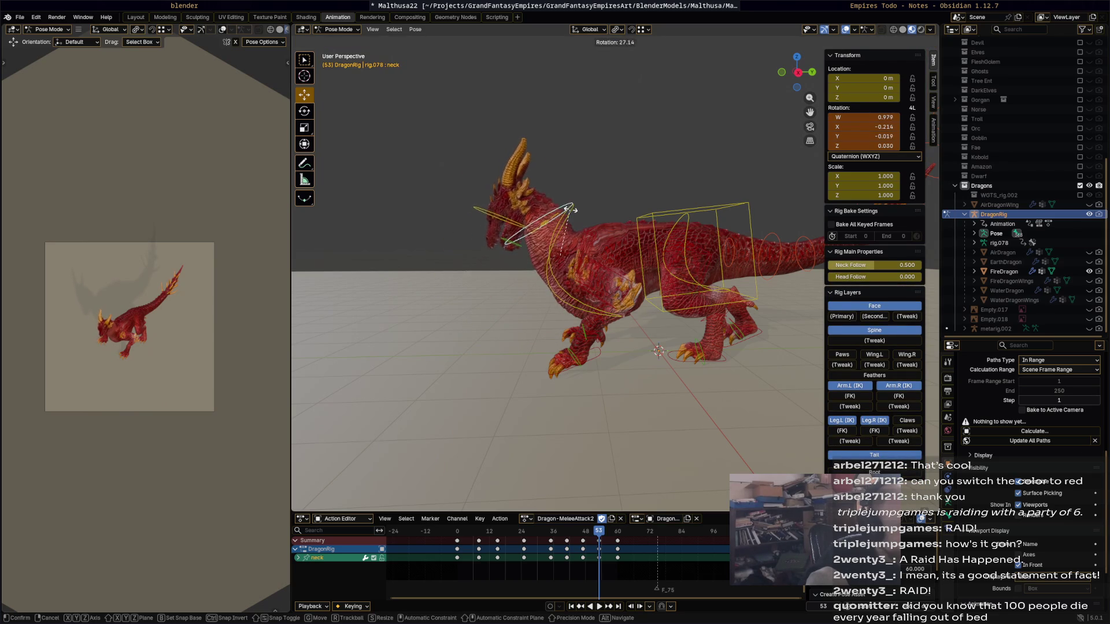
click(566, 210)
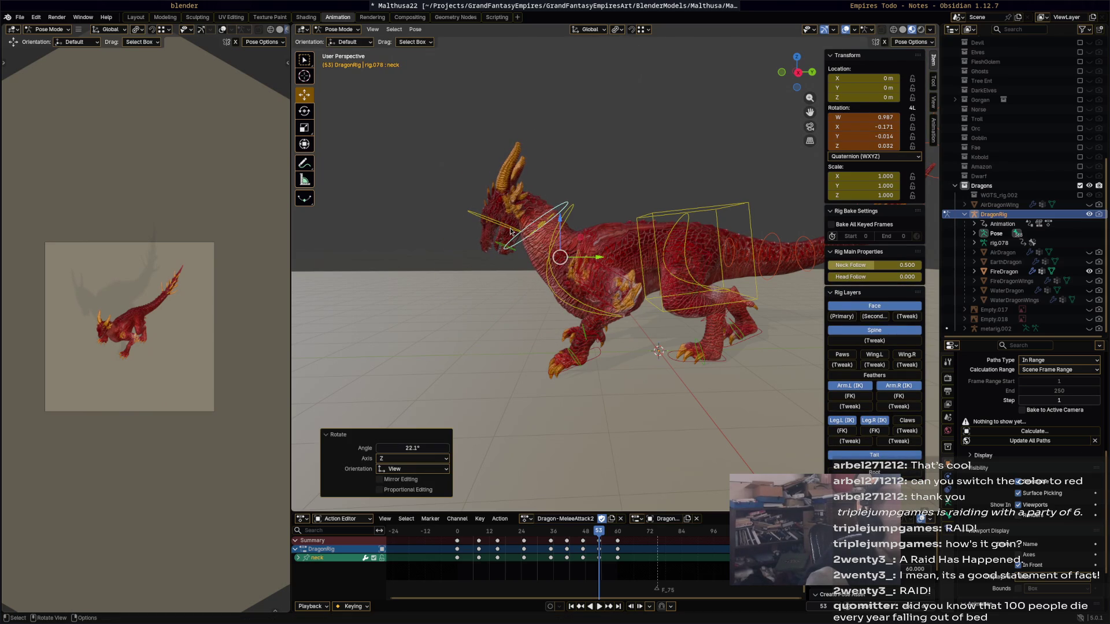
Select every bone of the rig and play MeleeAttack2 back to check it.
click(513, 233)
key(a)
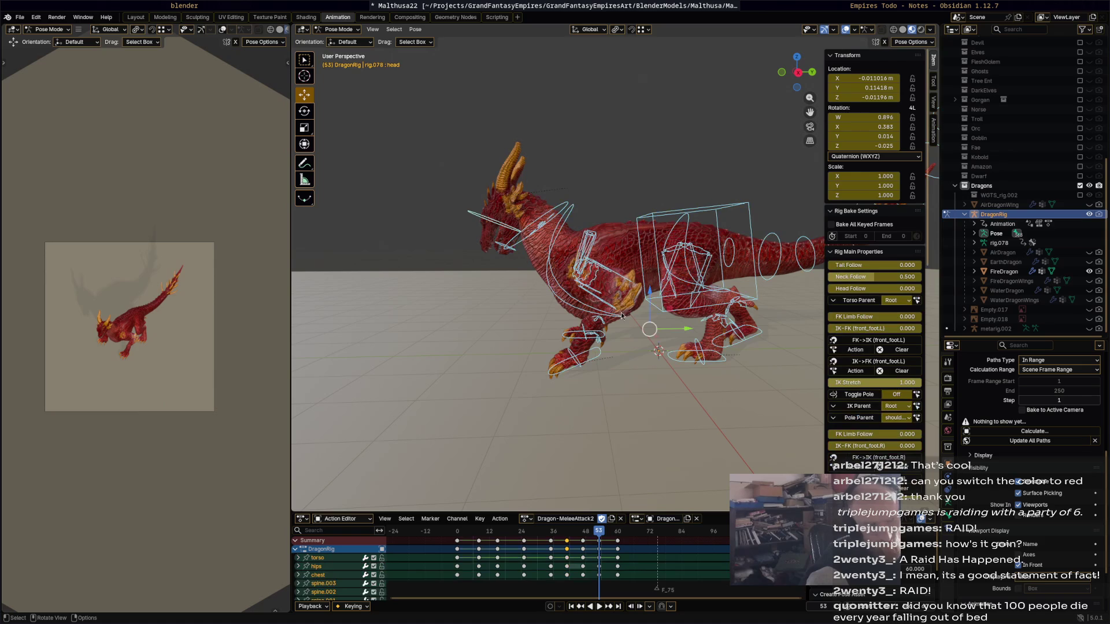
key(space)
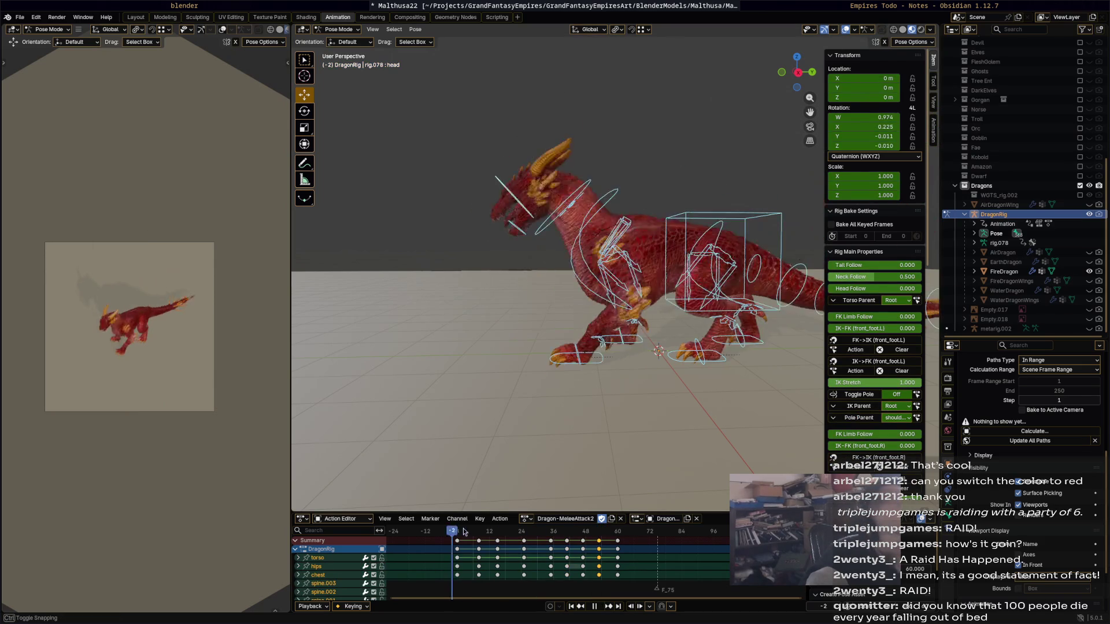
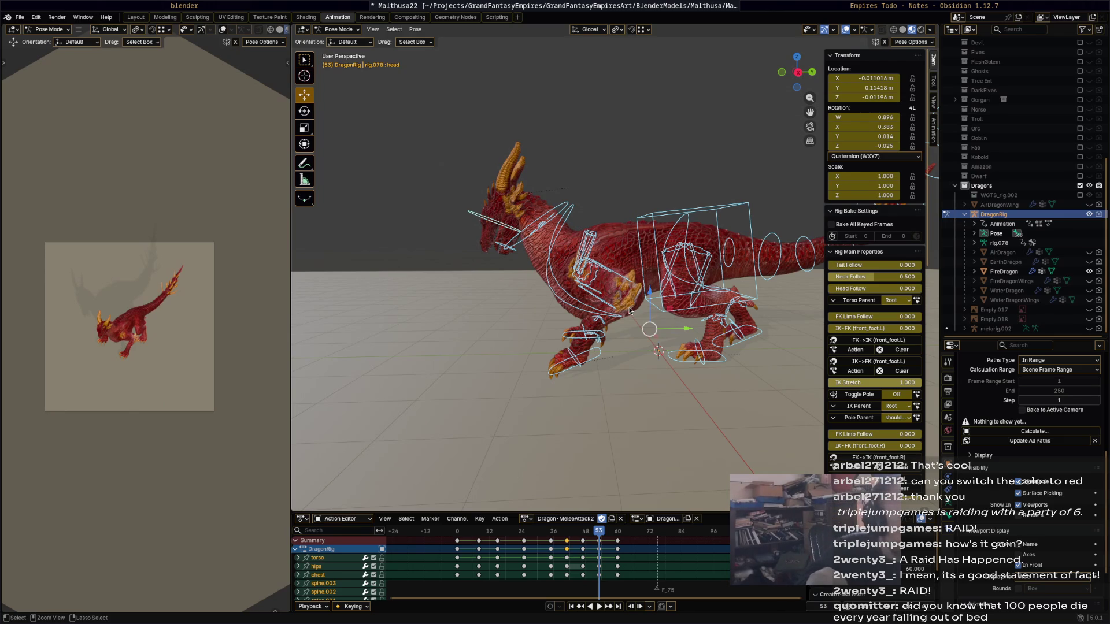
Review the attack from the start, then select the chest bone and stop at the rear-up pose.
click(505, 195)
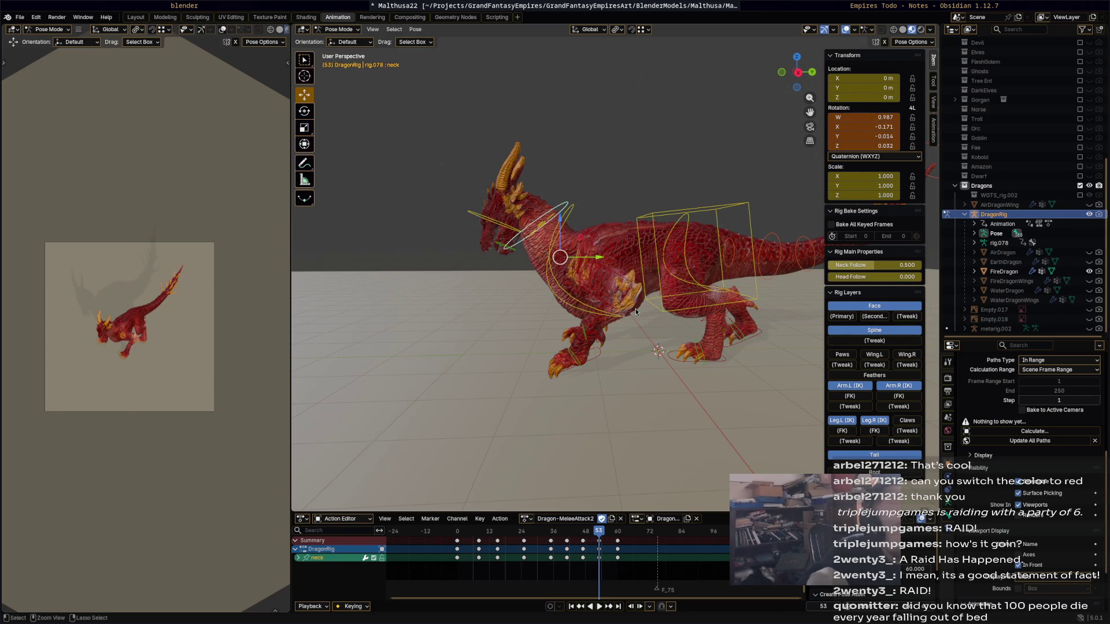
drag(595, 535, 444, 532)
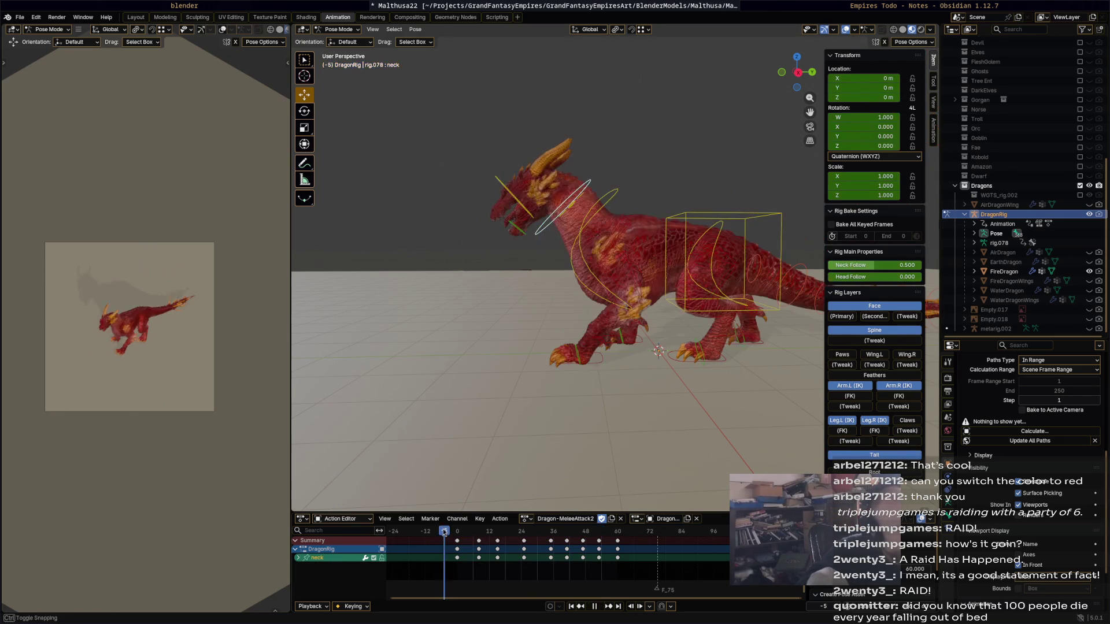
key(space)
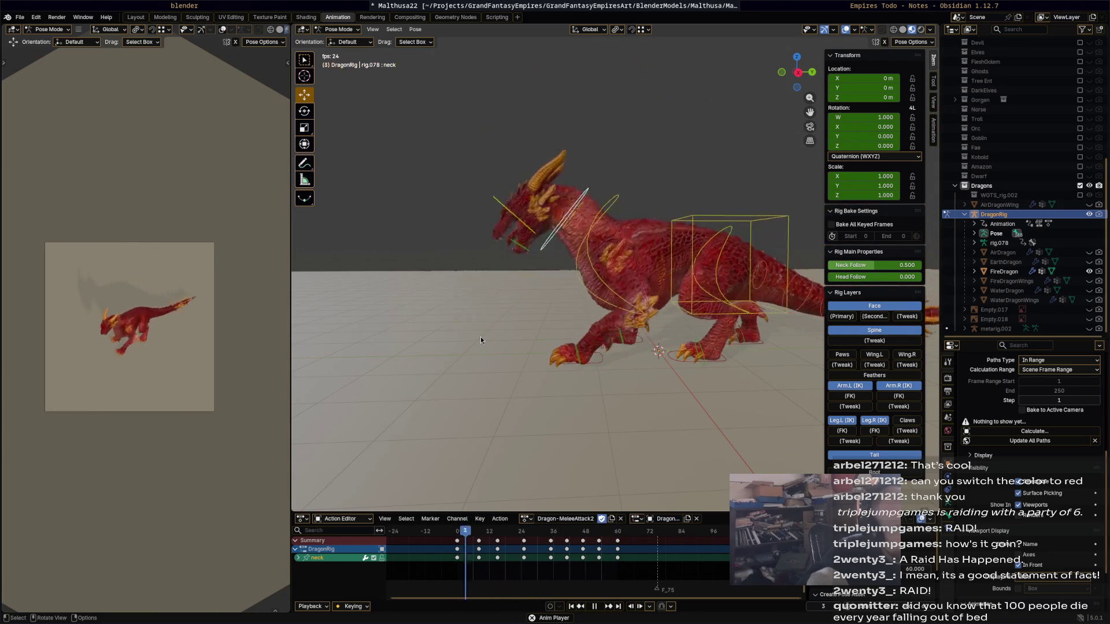
key(space)
click(550, 238)
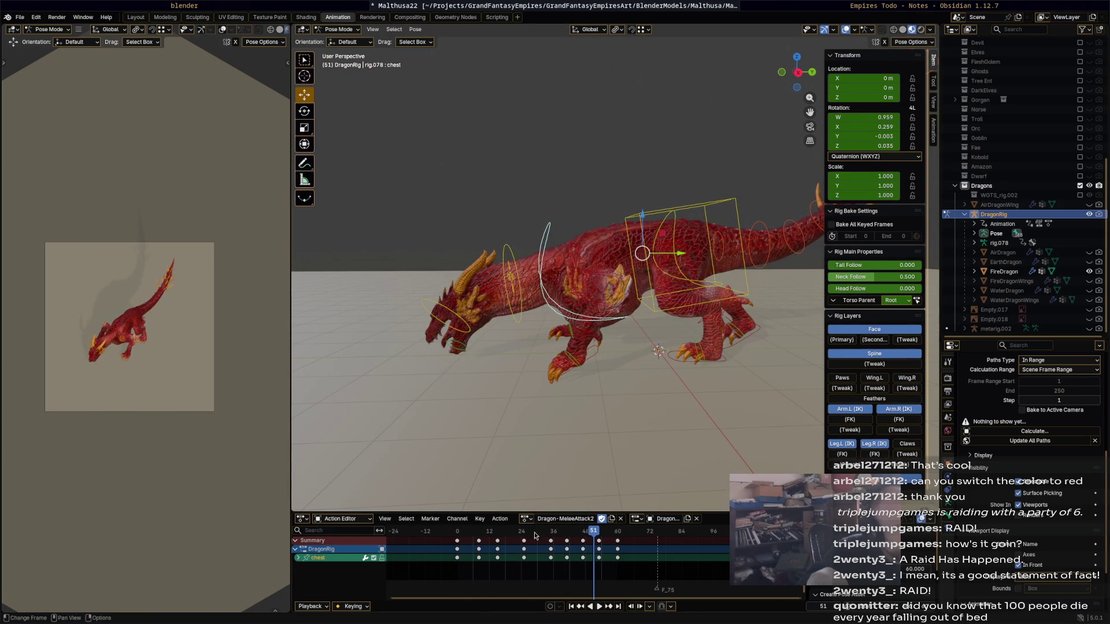
key(space)
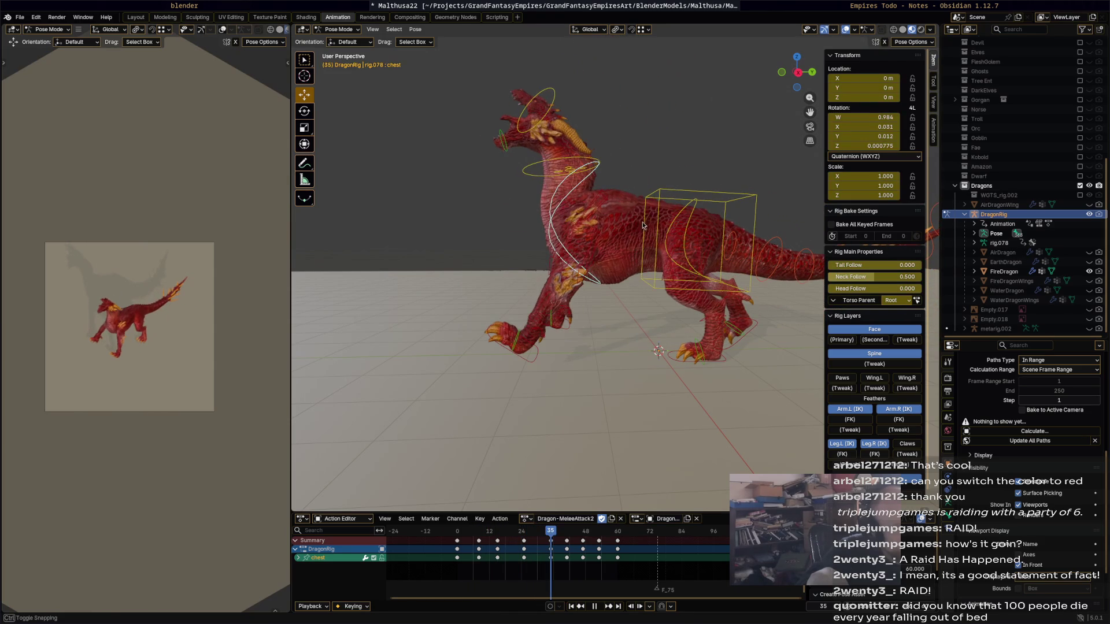
key(Escape)
Rotate the chest upward at frame 35 and scrub ahead to frame 43 to check it.
key(r)
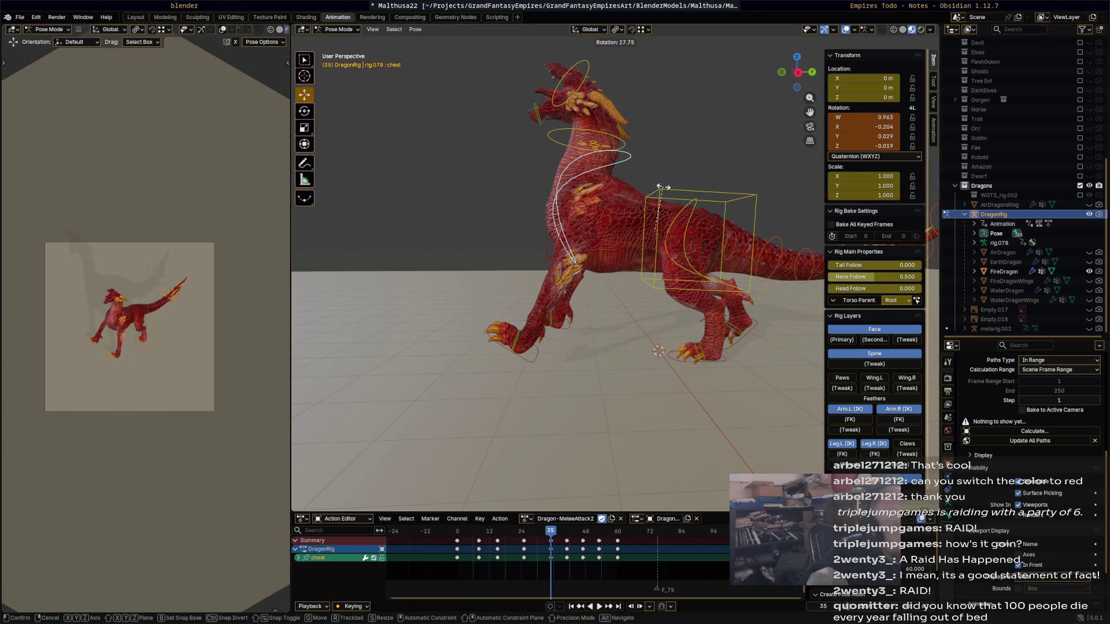
click(670, 206)
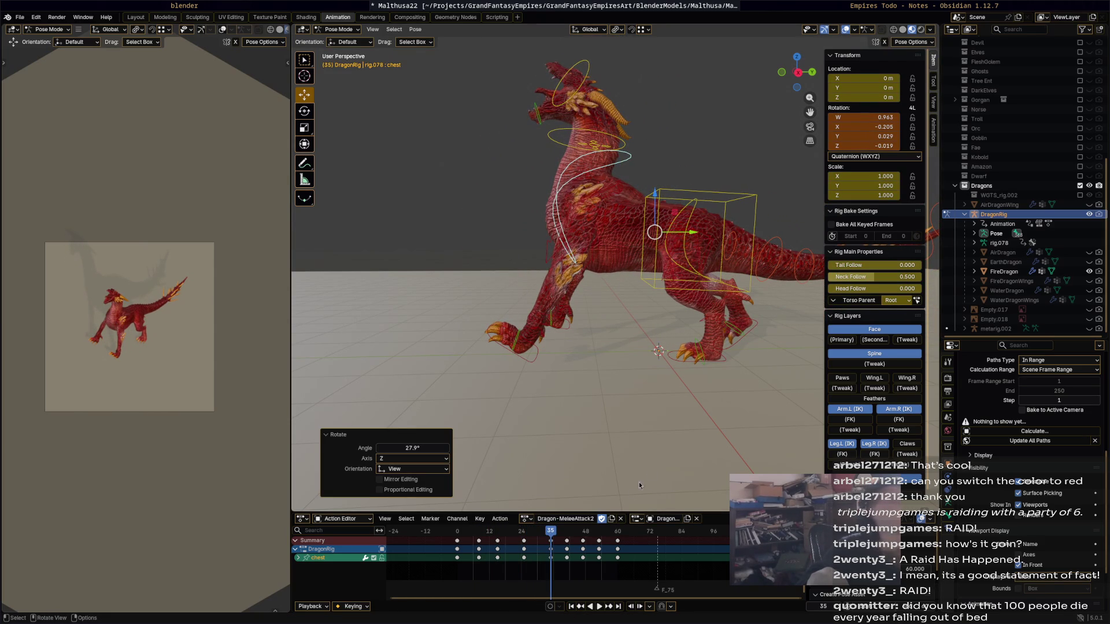
click(552, 533)
drag(550, 533, 587, 533)
Rotate the chest again, then pitch it down at the frame-53 key and replay the lunge.
key(r)
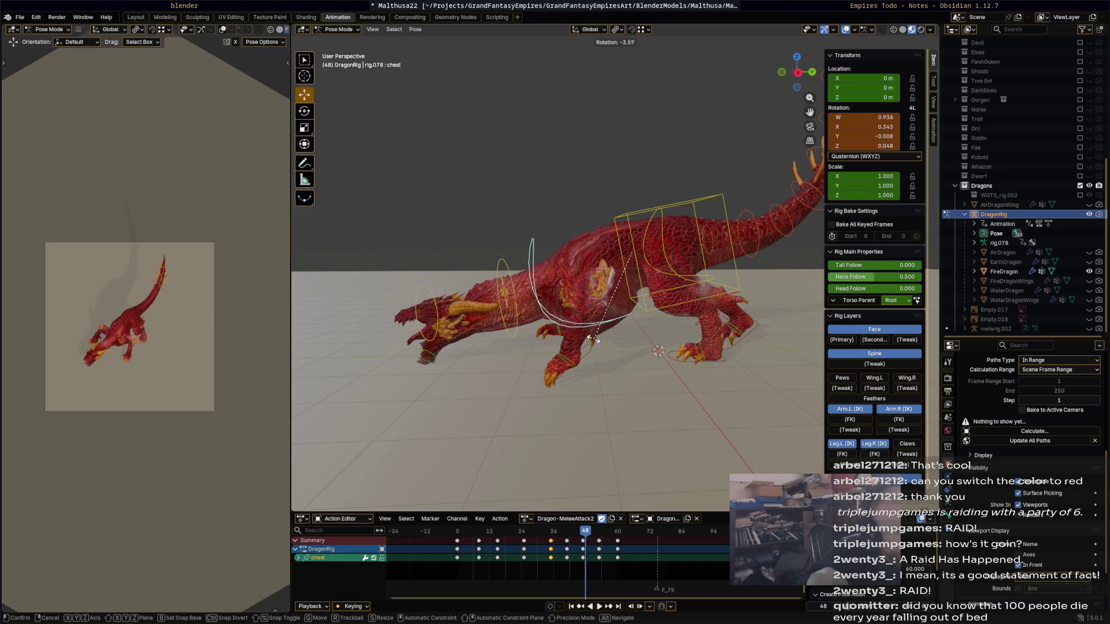
click(590, 337)
key(Up)
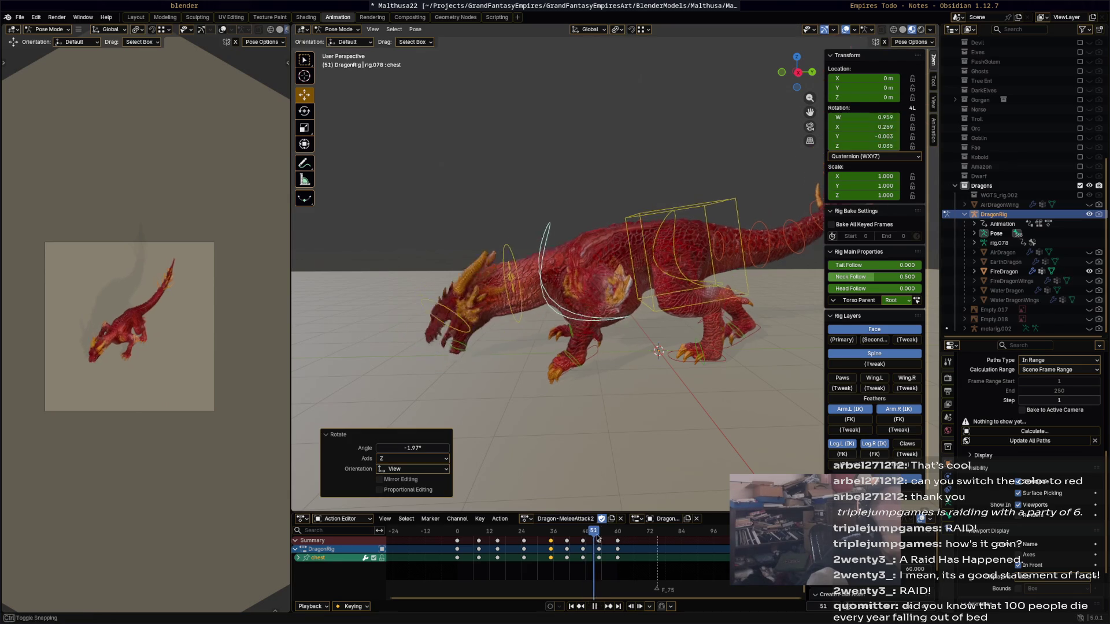
key(r)
click(693, 340)
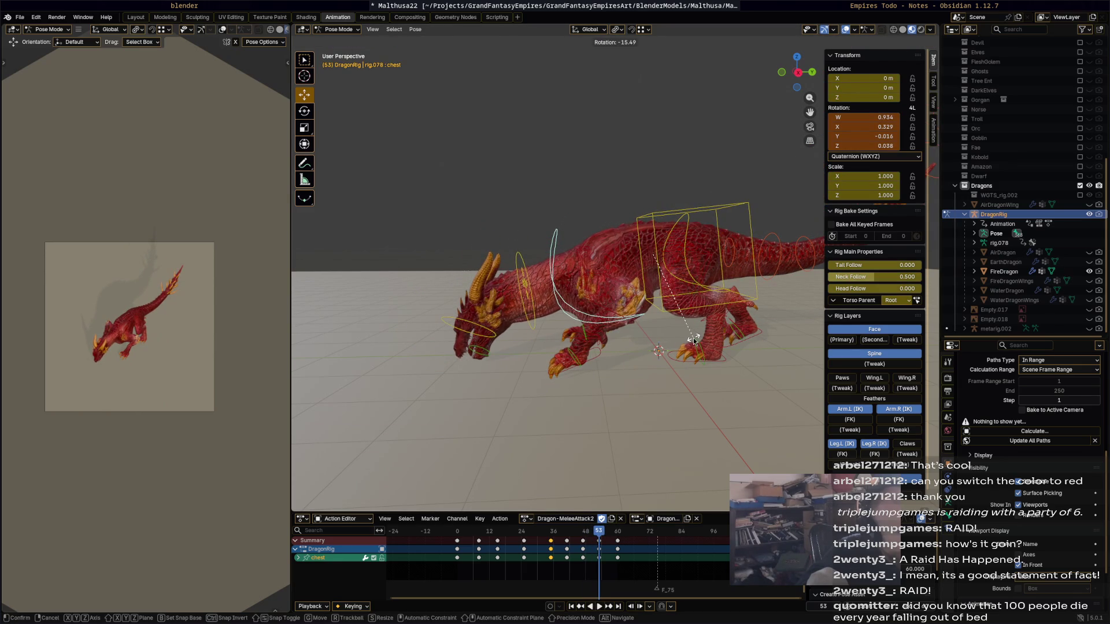
key(space)
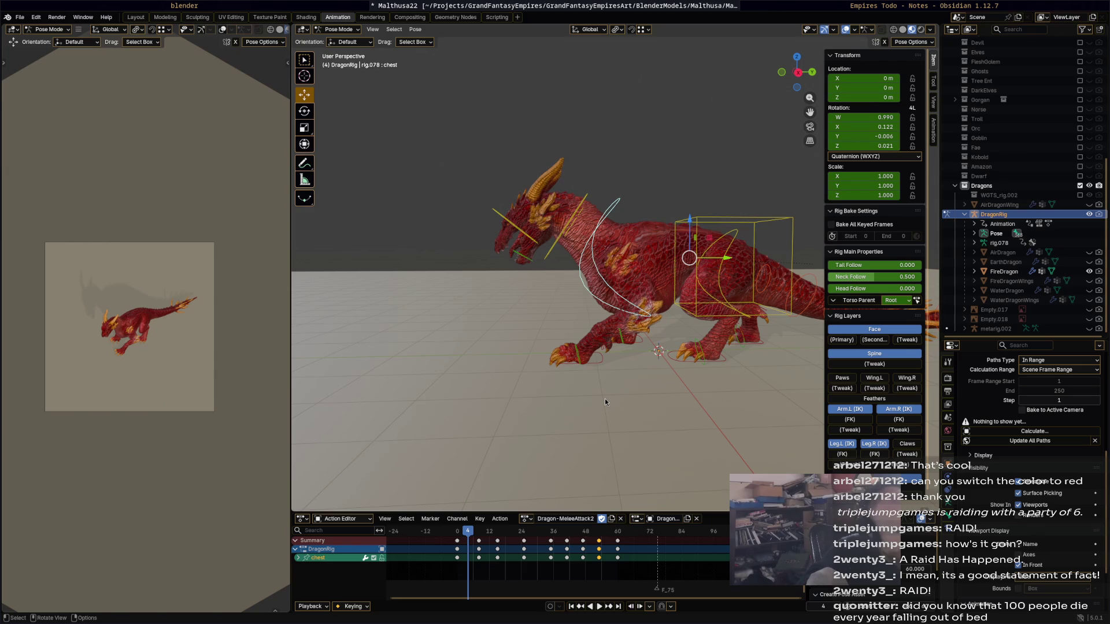
Replay the attack and scrub back to frame 8.
key(space)
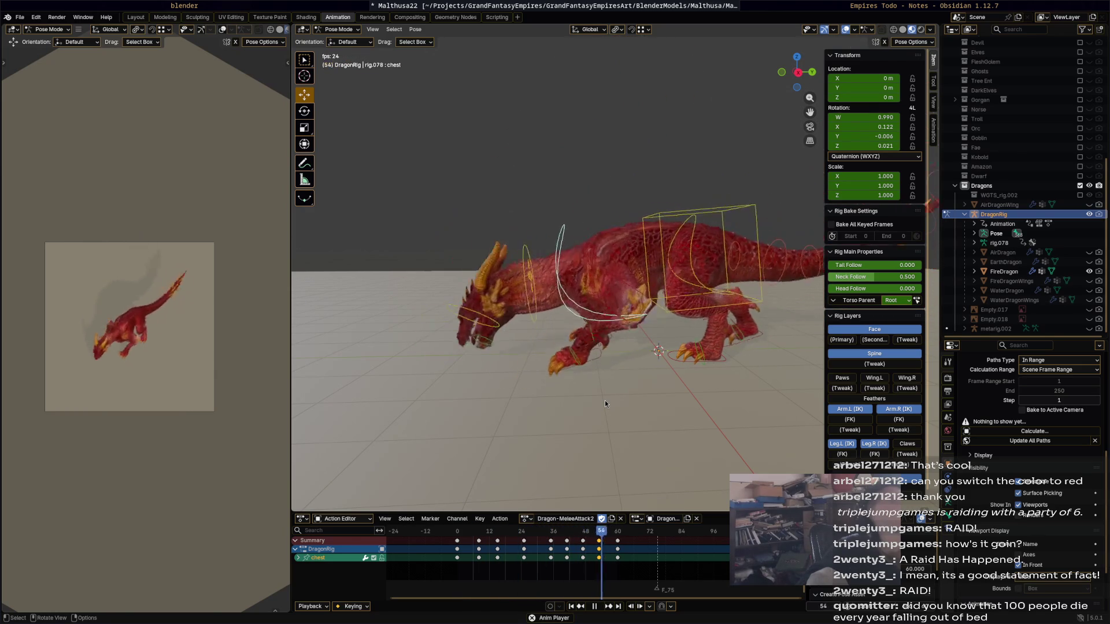
key(space)
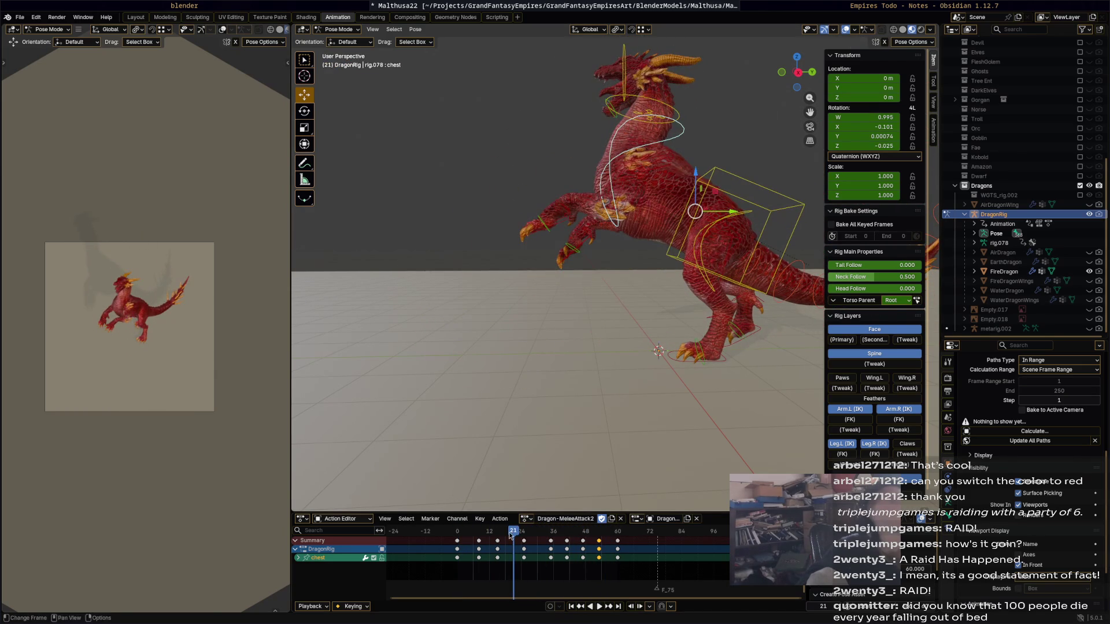
key(space)
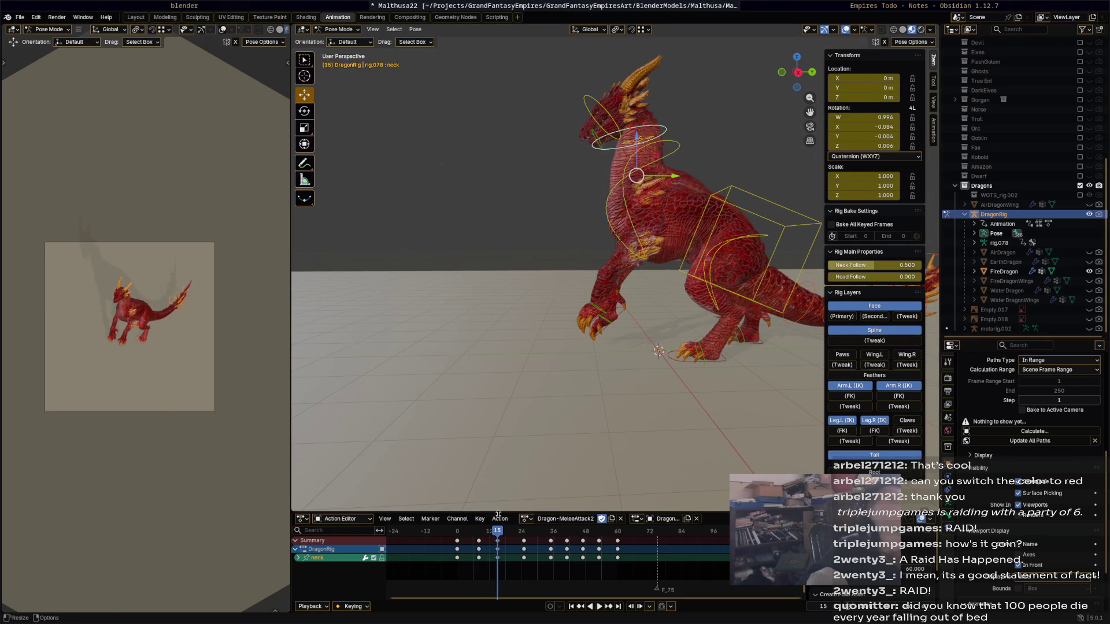
drag(497, 530, 477, 536)
Rotate the neck about 32 degrees at frame 8, key the pose and replay.
key(r)
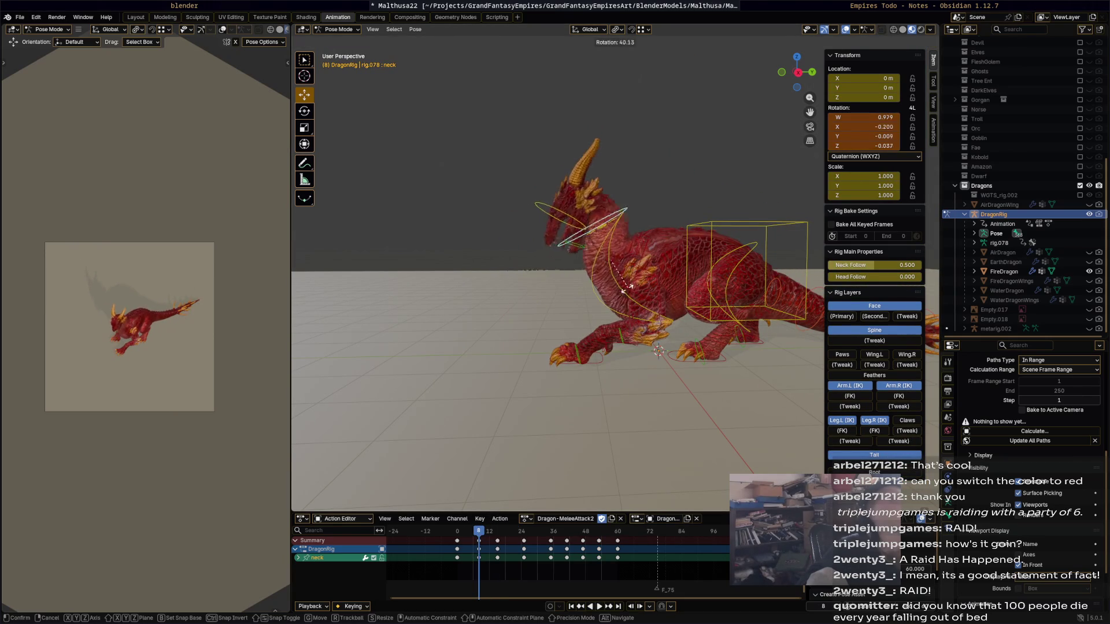
click(614, 353)
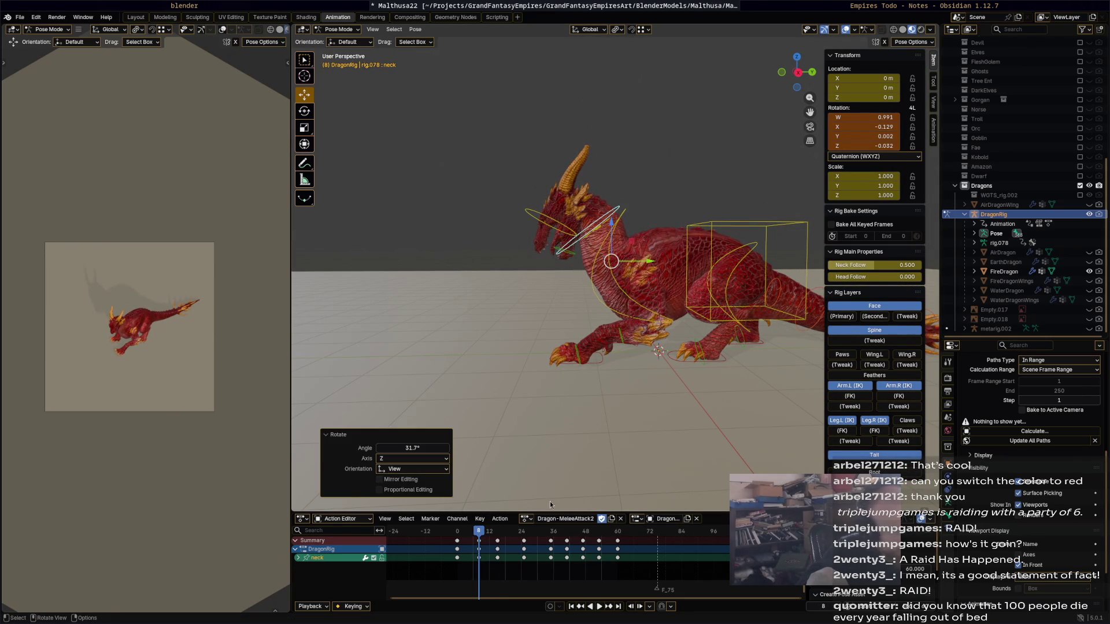
key(i)
key(space)
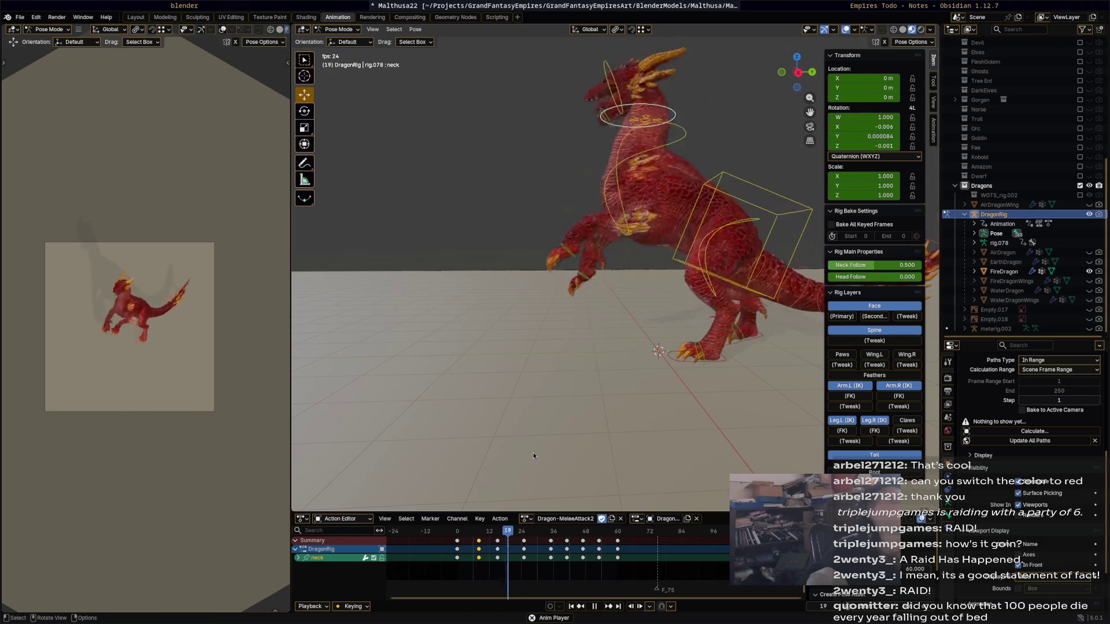
key(space)
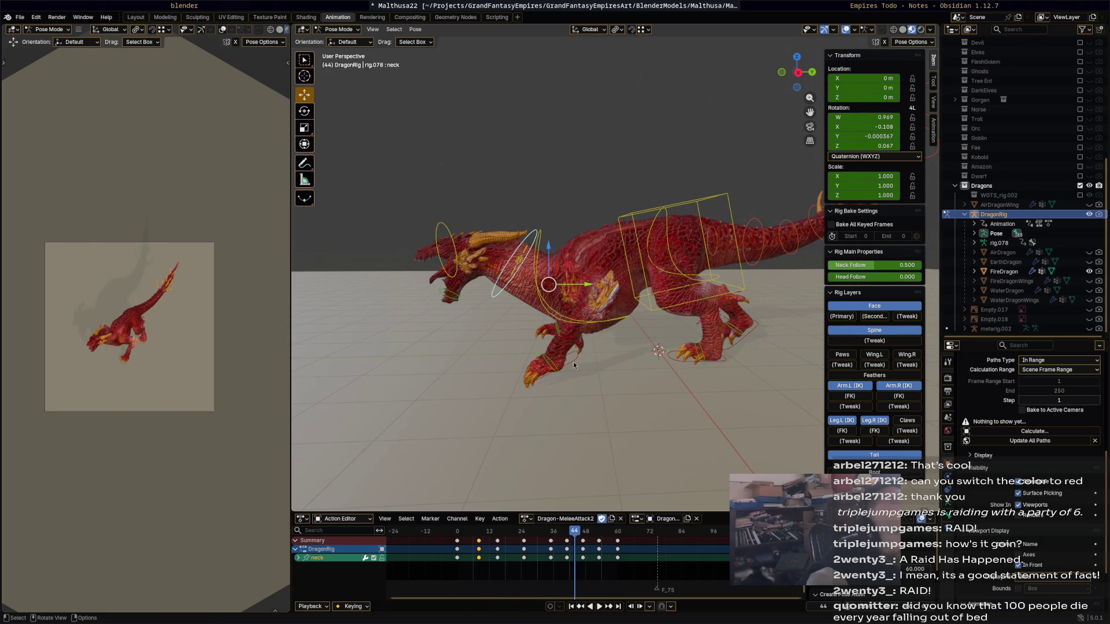
Play to frame 35 and select the right front foot control front_foot_ik.R.
key(ctrl+z)
key(space)
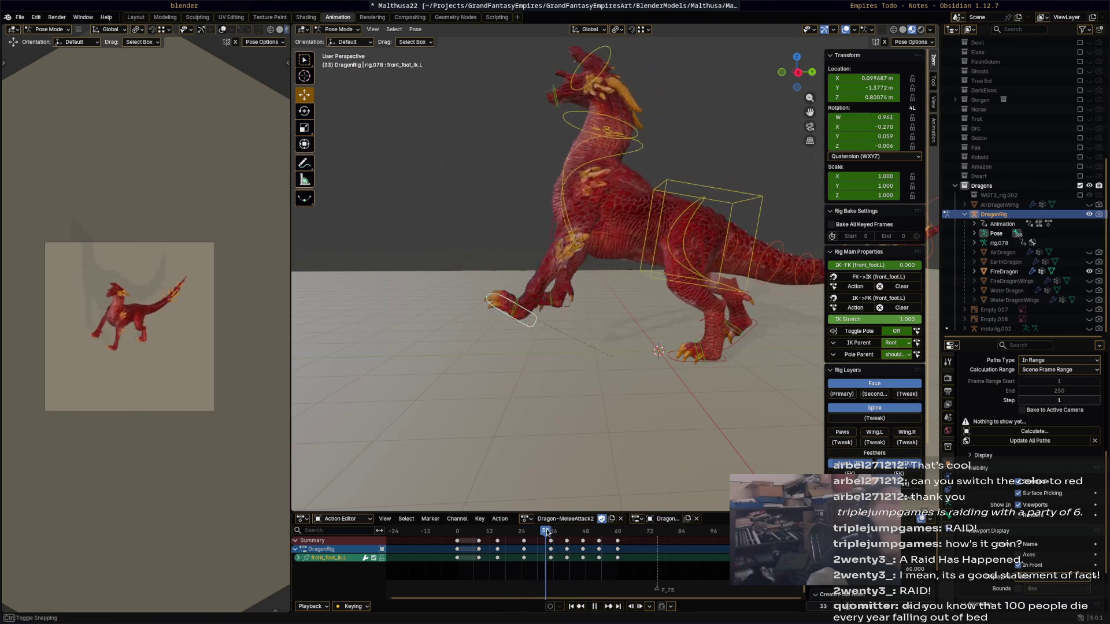
key(space)
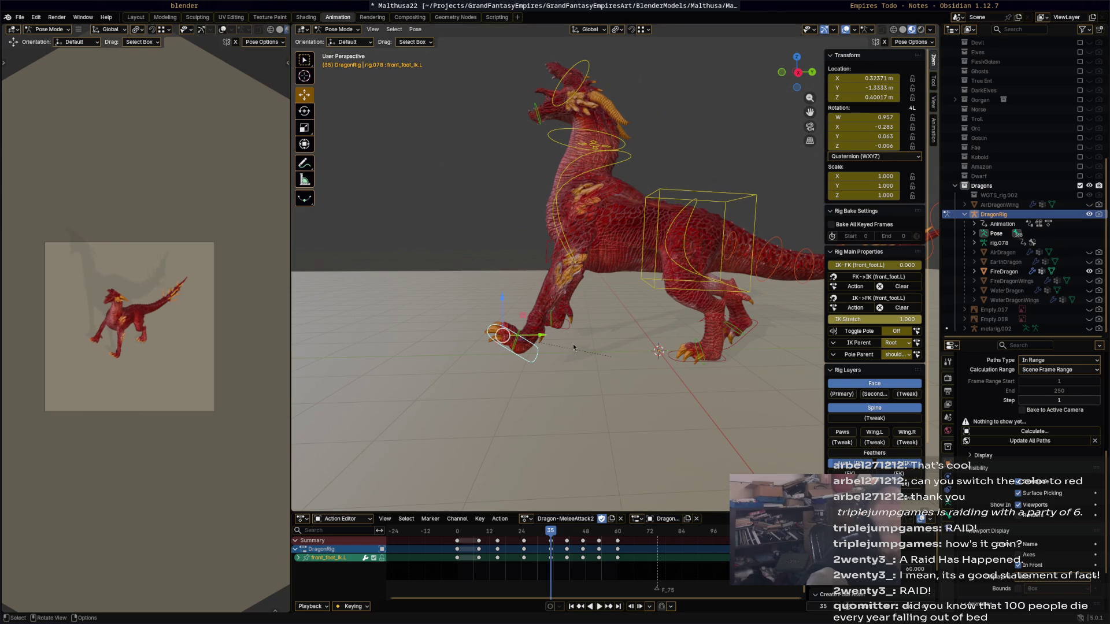
click(539, 319)
Move the right front foot up, rotate it, key the pose and replay.
key(g)
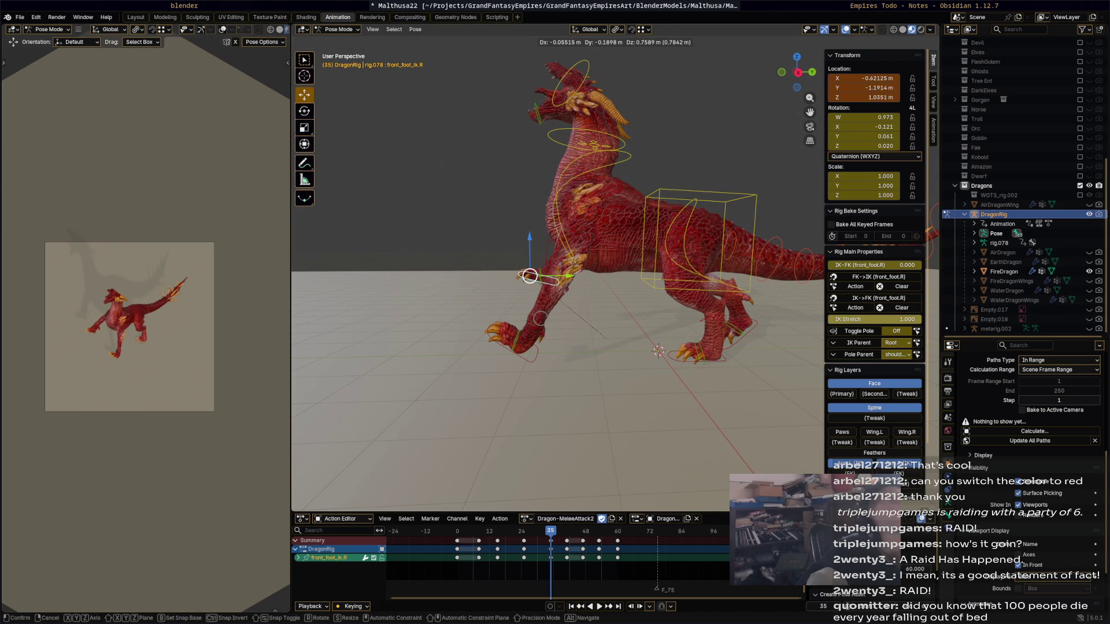
click(529, 275)
key(r)
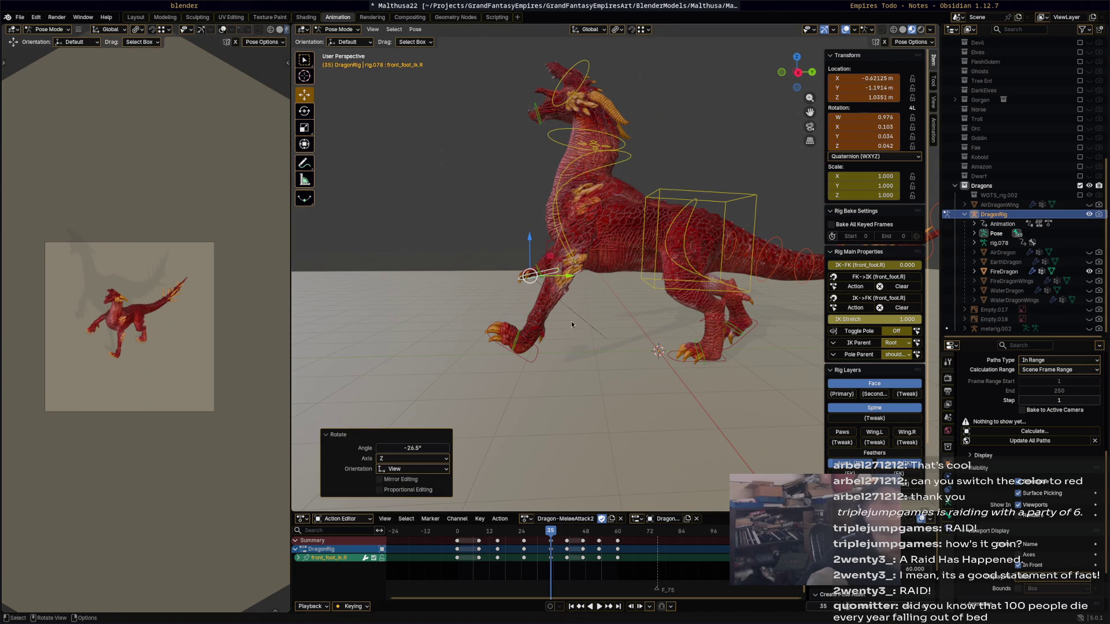
key(i)
key(space)
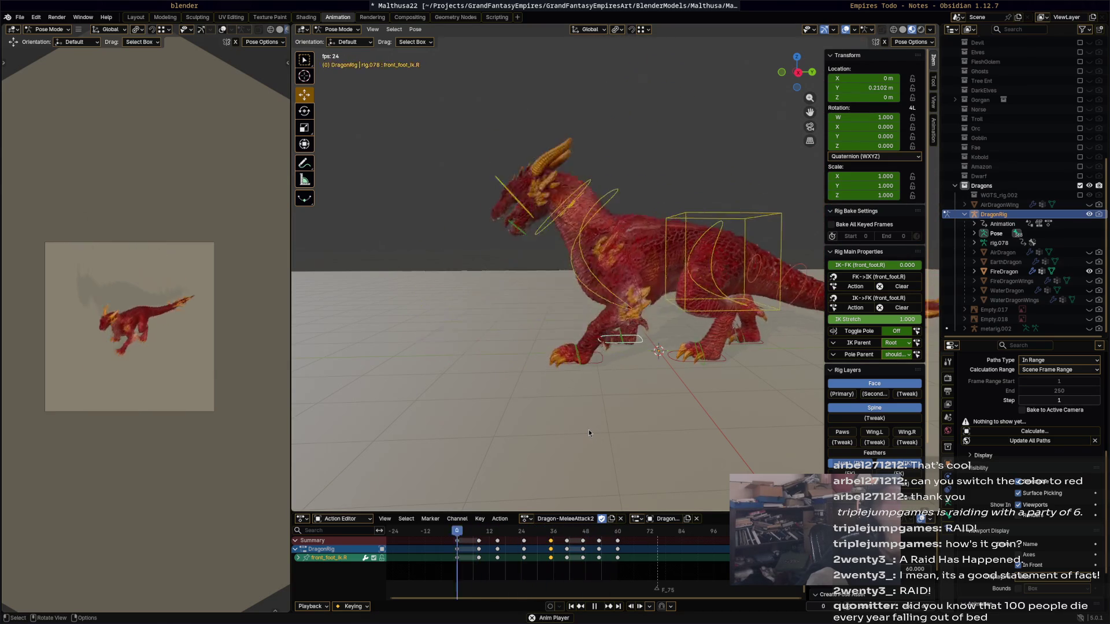
middle_drag(558, 367, 661, 379)
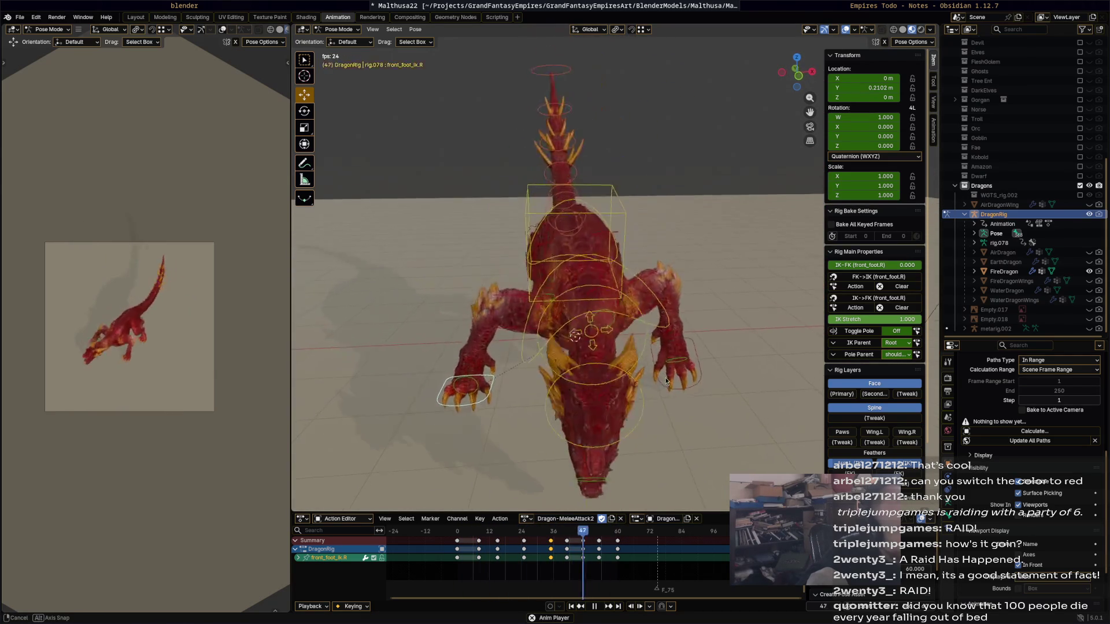
Orbit to a higher front angle, add the right front foot control to the selection and play.
mouse_move(661, 379)
middle_down()
mouse_move(637, 380)
mouse_move(655, 401)
middle_up()
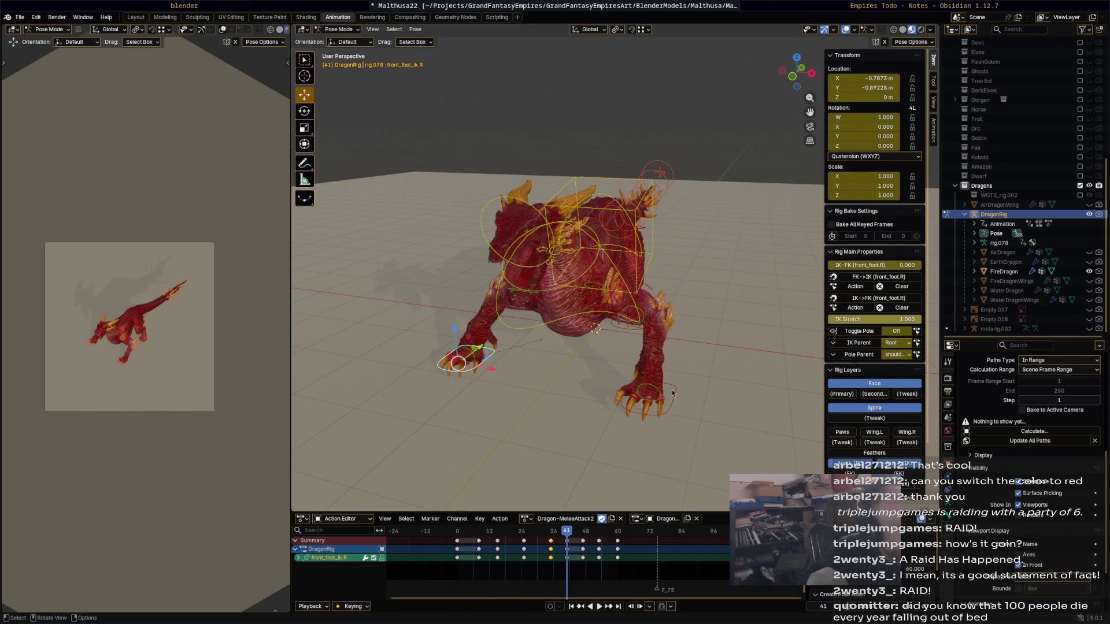
shift+click(490, 358)
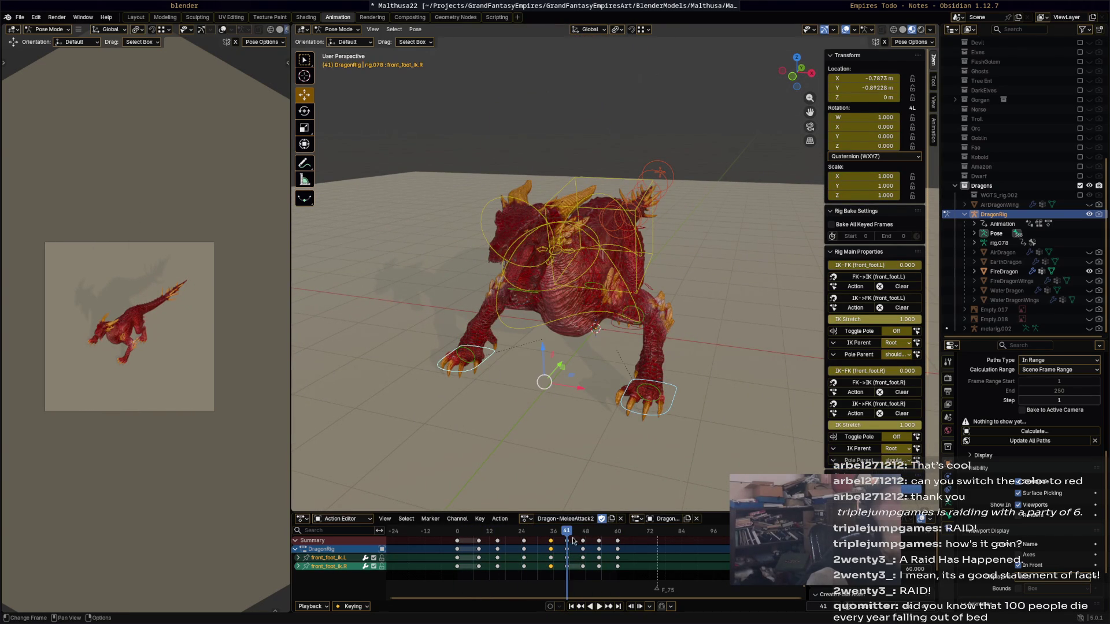
key(space)
Scrub between frames 52 and 41 and select the foot keys at frame 41.
drag(566, 539, 597, 539)
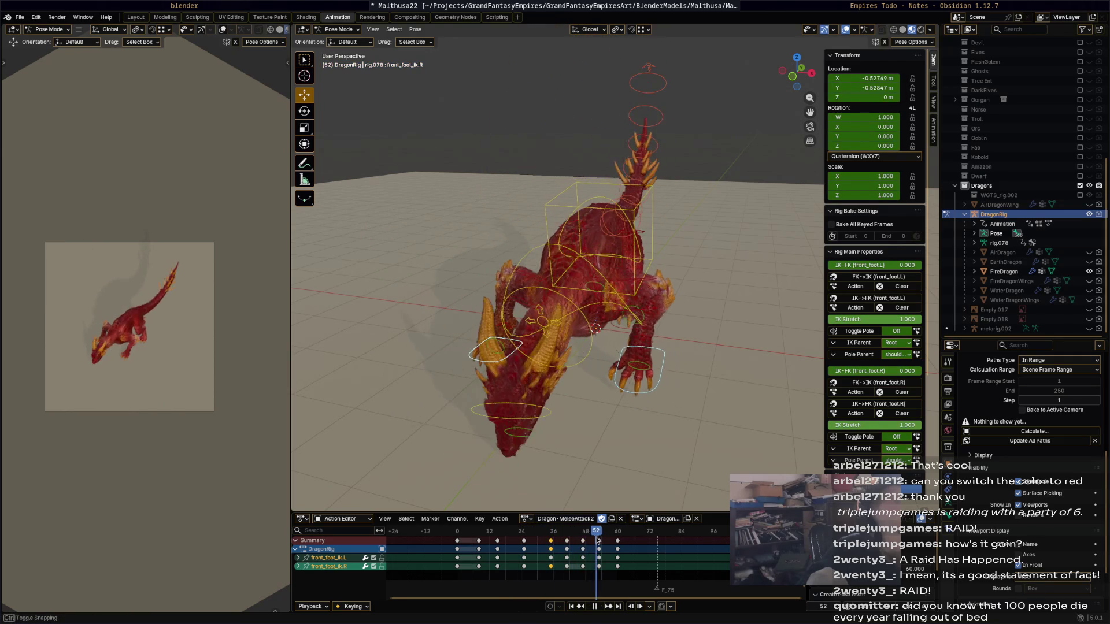
mouse_move(597, 539)
mouse_down()
mouse_move(532, 537)
mouse_move(568, 541)
mouse_up()
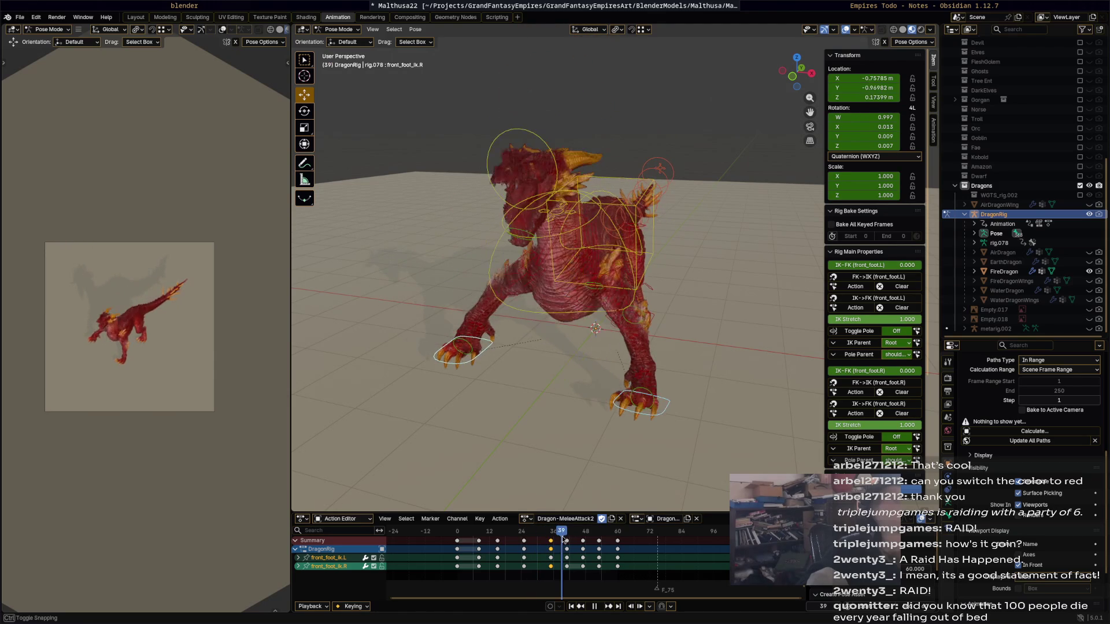
drag(583, 539, 568, 543)
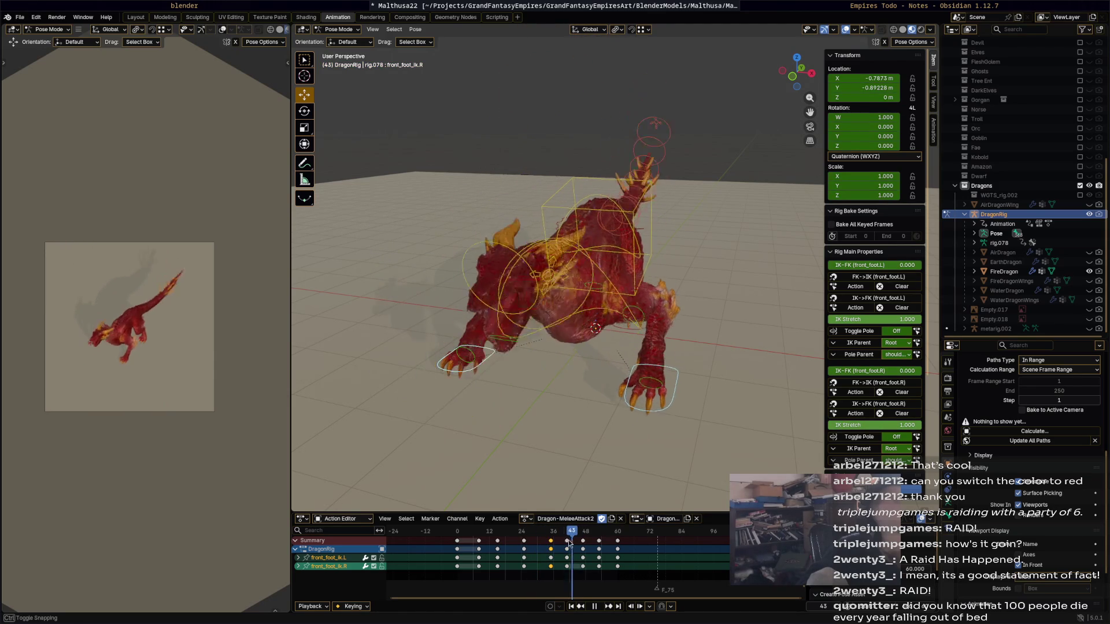
click(568, 540)
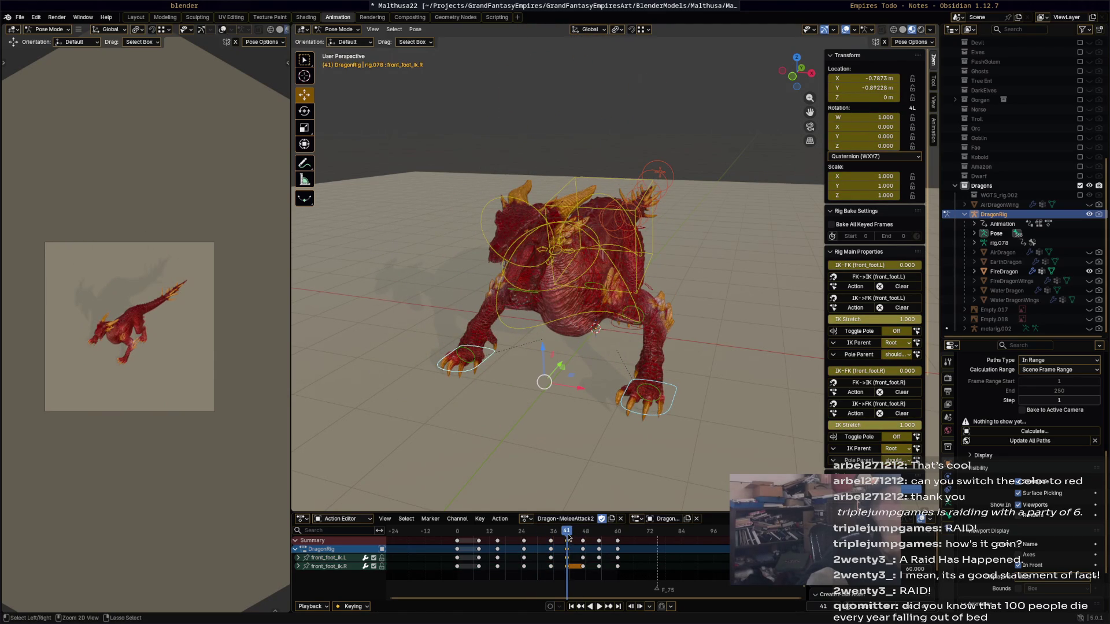
Paste the copied front-foot keys at frame 41 and step back to frame 50.
key(ctrl+v)
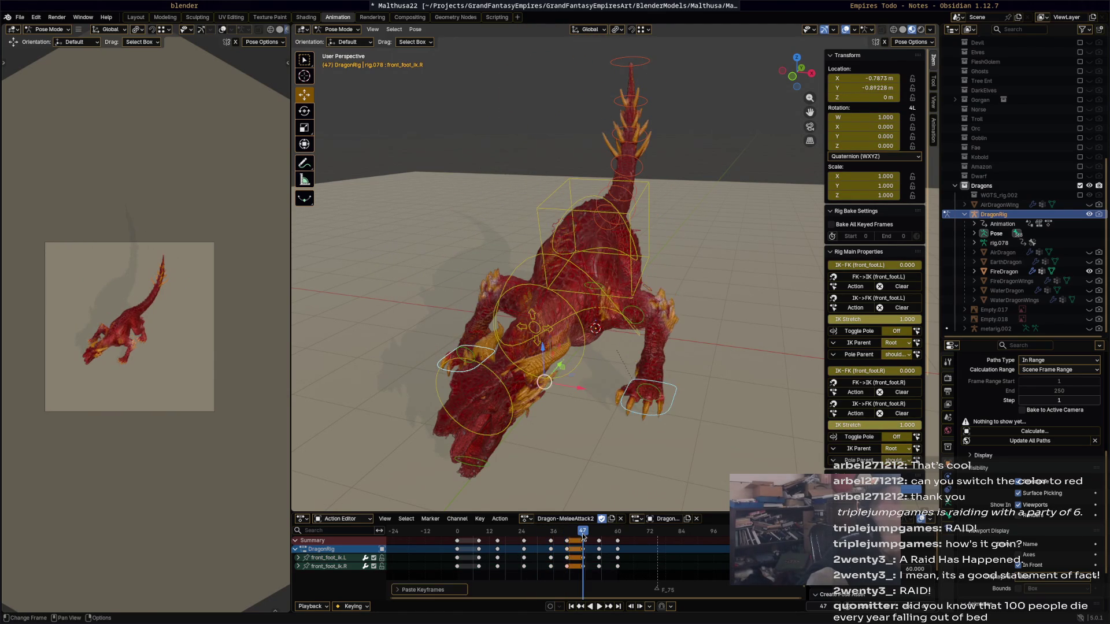
key(space)
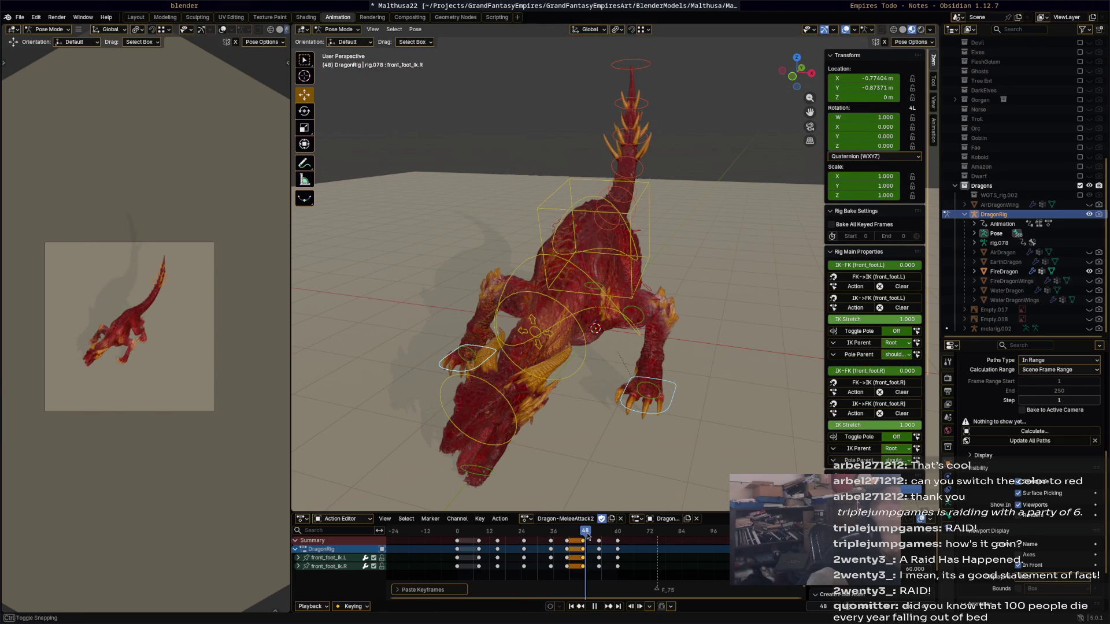
drag(598, 537, 595, 539)
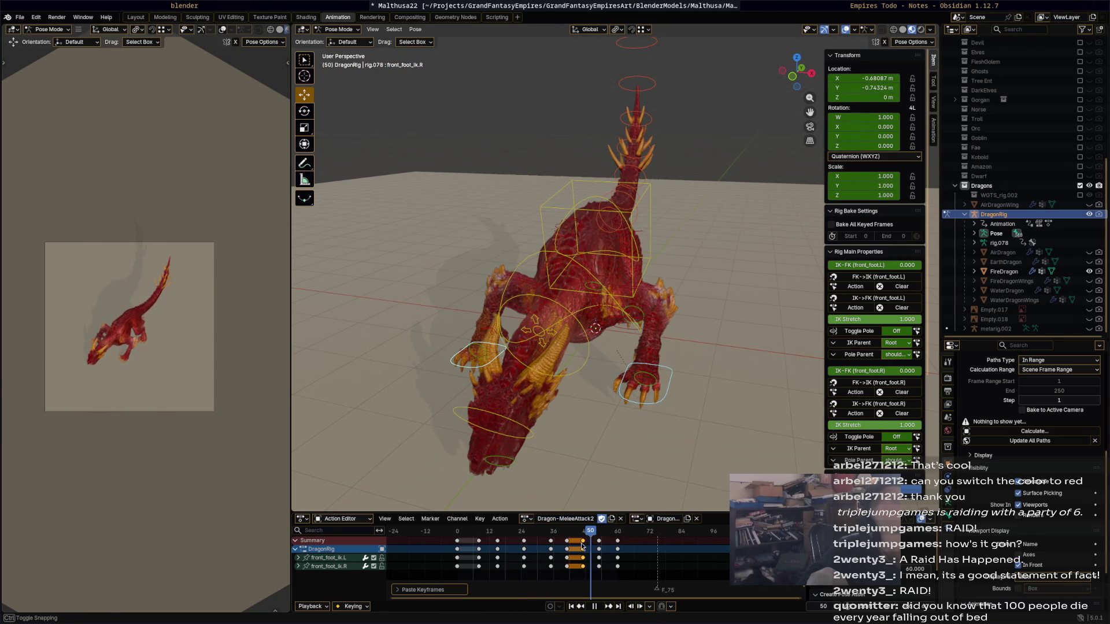
Shift the pasted keys three frames later and replay from about frame 36.
key(g)
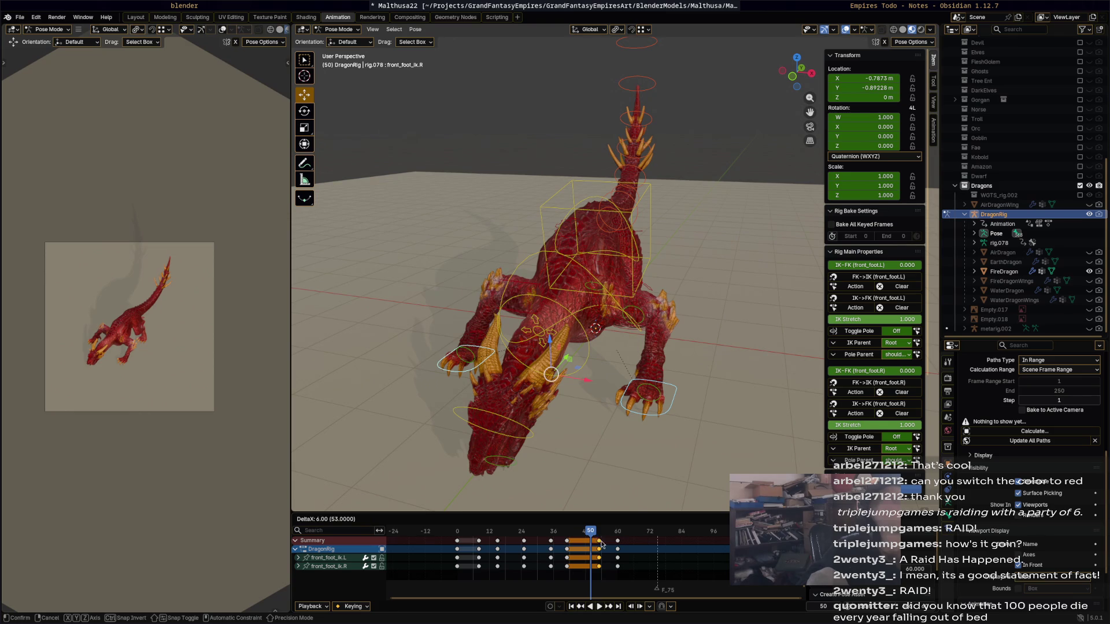
click(598, 542)
drag(597, 532, 553, 536)
key(space)
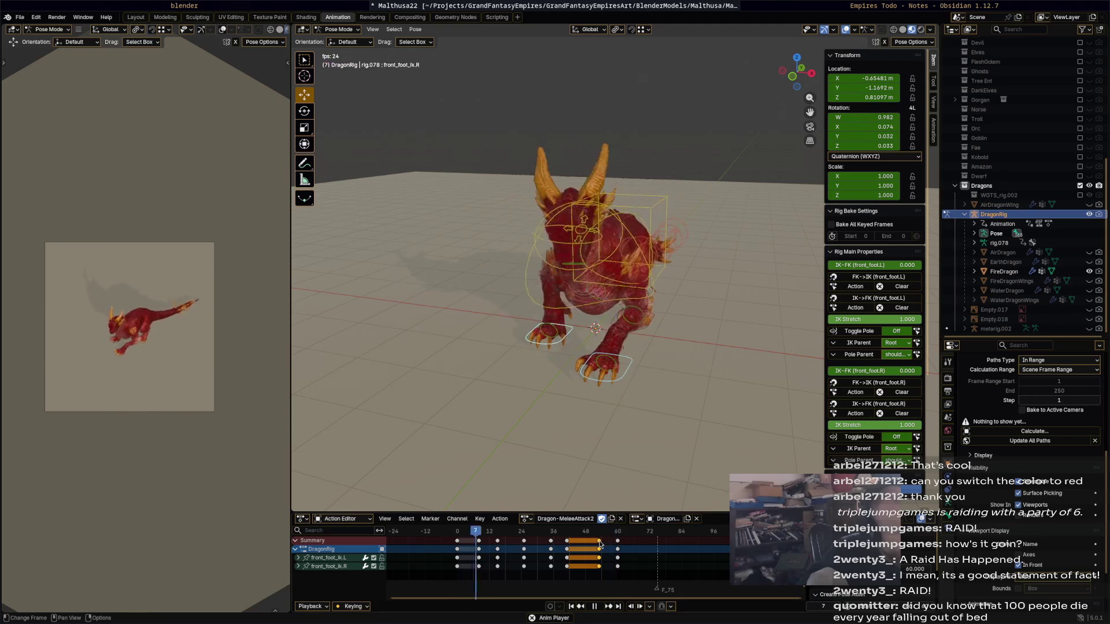
Step through the attack to frame 50, confirm the front-foot key move and replay.
key(space)
key(Right)
key(Right)
key(Right)
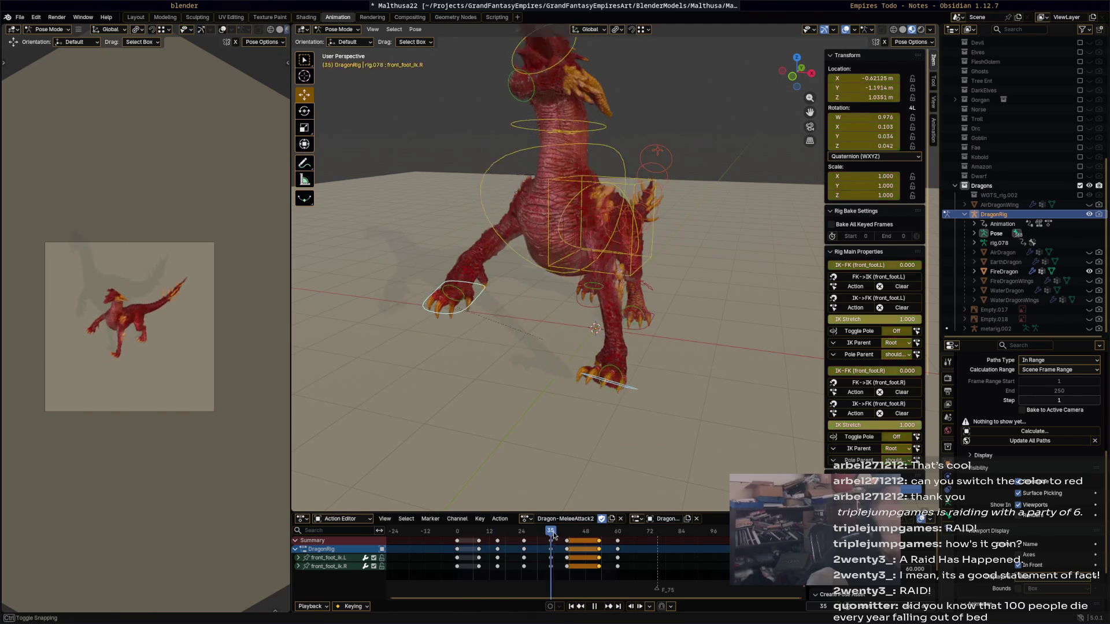
key(Right)
key(Right)
key(Right)
key(Right)
key(Right)
key(Right)
key(Right)
key(Right)
key(Right)
drag(587, 538, 591, 541)
click(598, 536)
key(space)
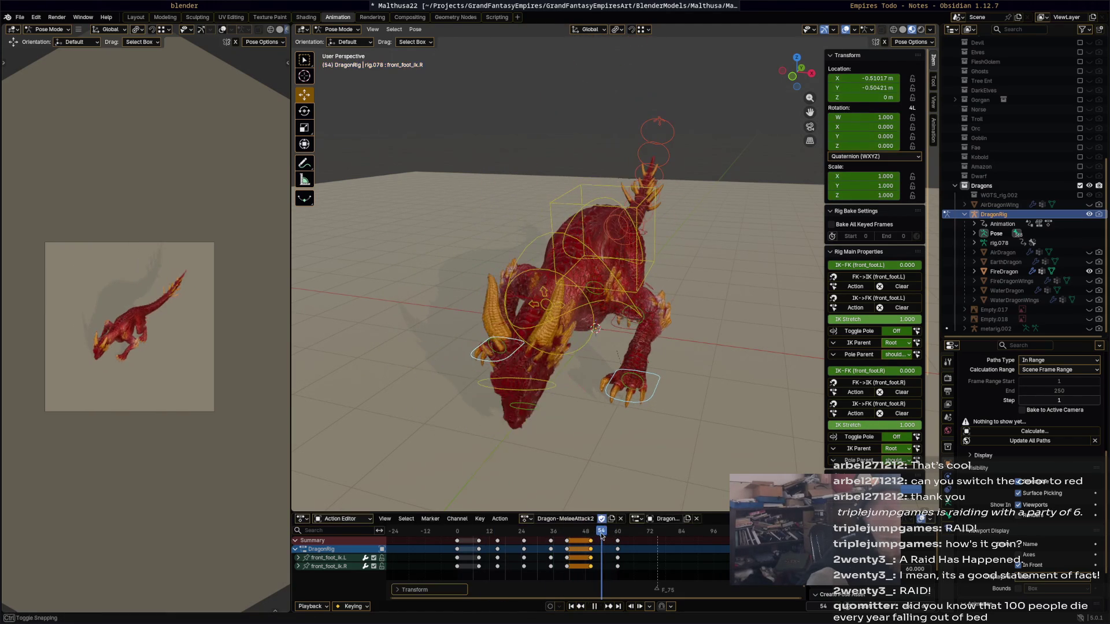
From a side view, rotate the left front foot control at frame 54 and replay.
middle_drag(679, 464, 615, 452)
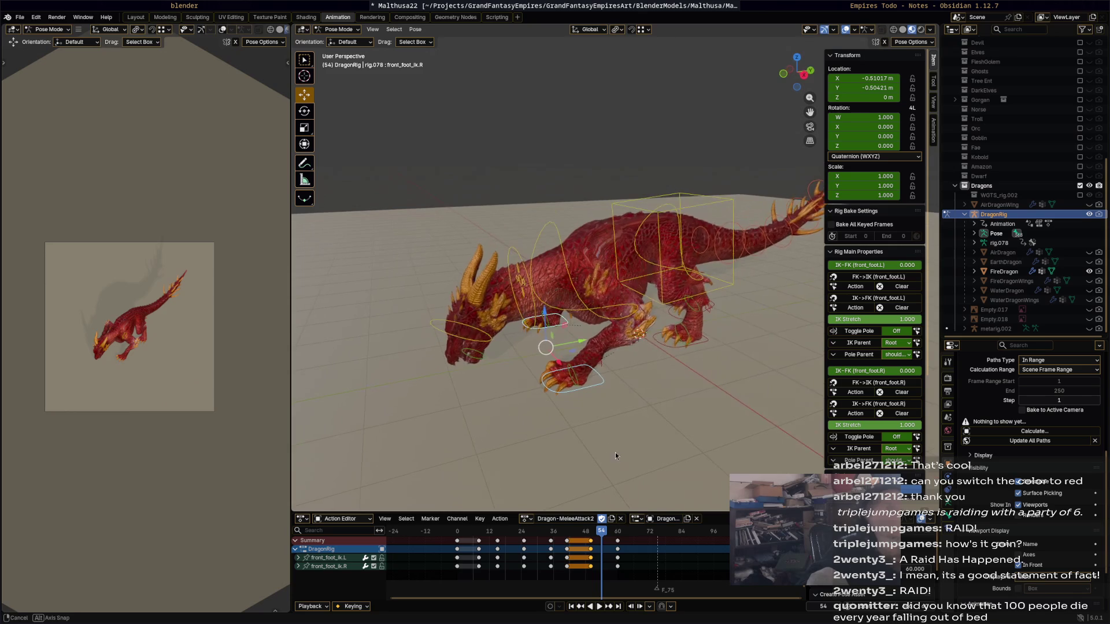
click(568, 379)
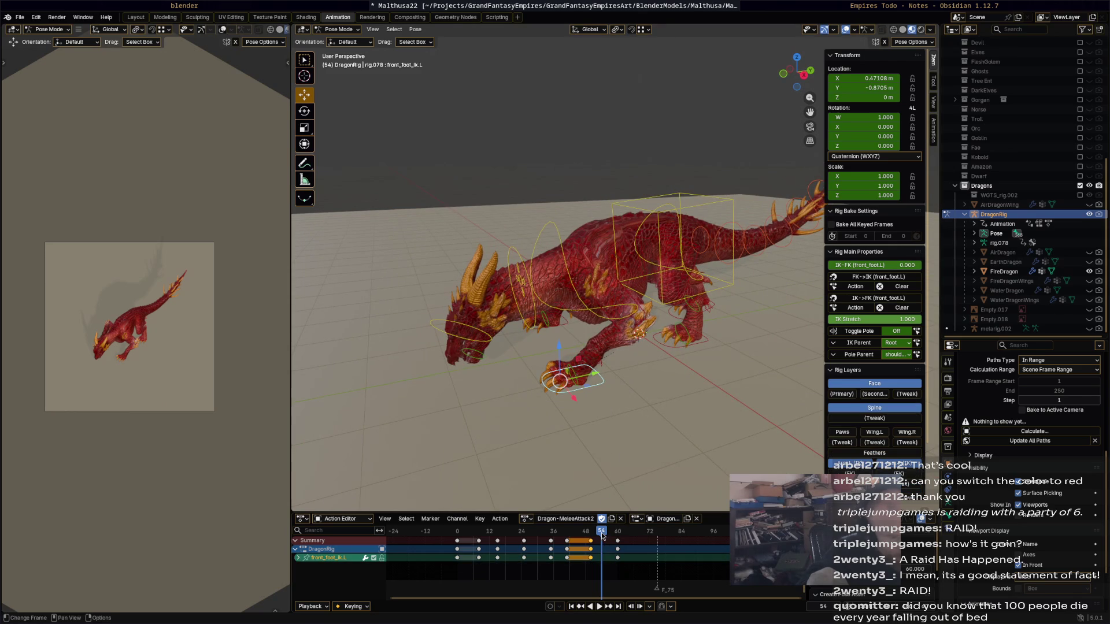
middle_drag(599, 433, 591, 330)
key(r)
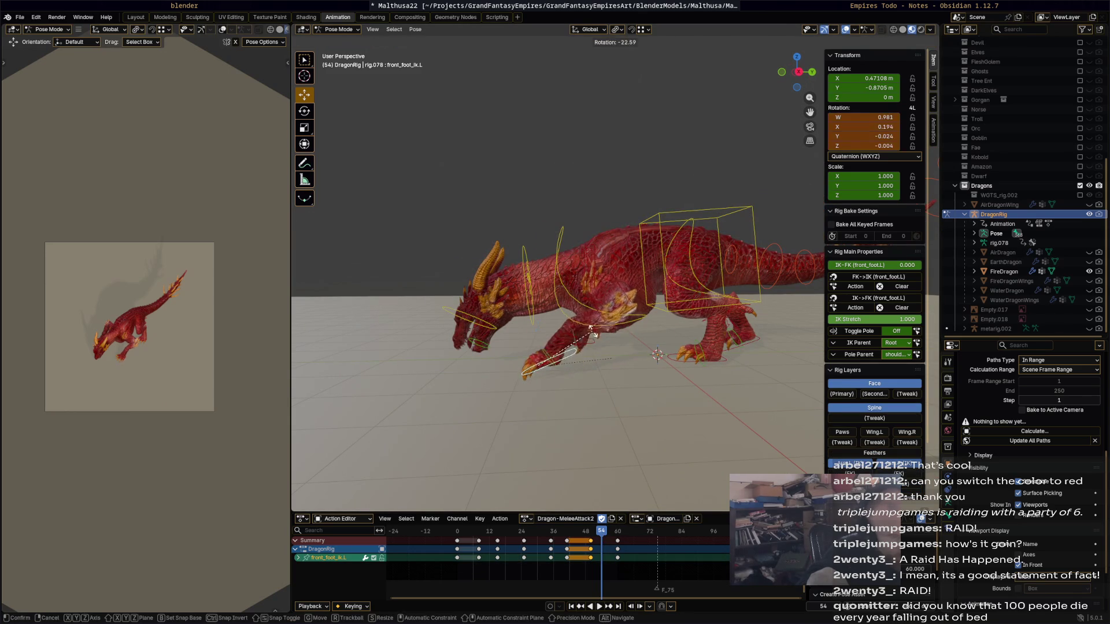
click(615, 388)
key(space)
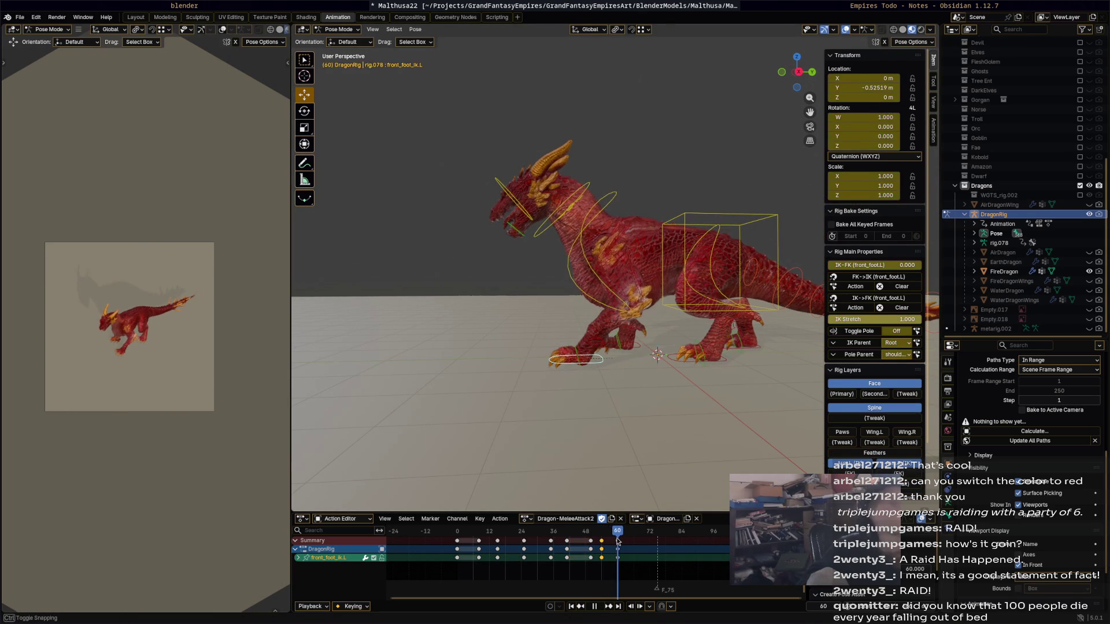
Shift the left front foot keys three frames earlier and replay to check.
drag(617, 541, 619, 533)
key(space)
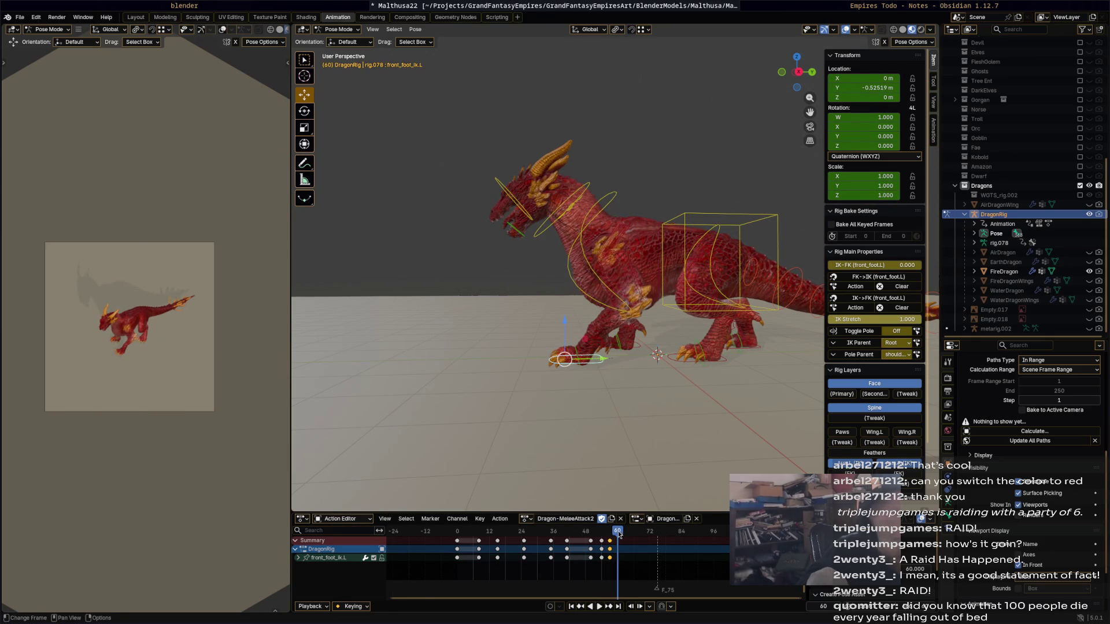
key(space)
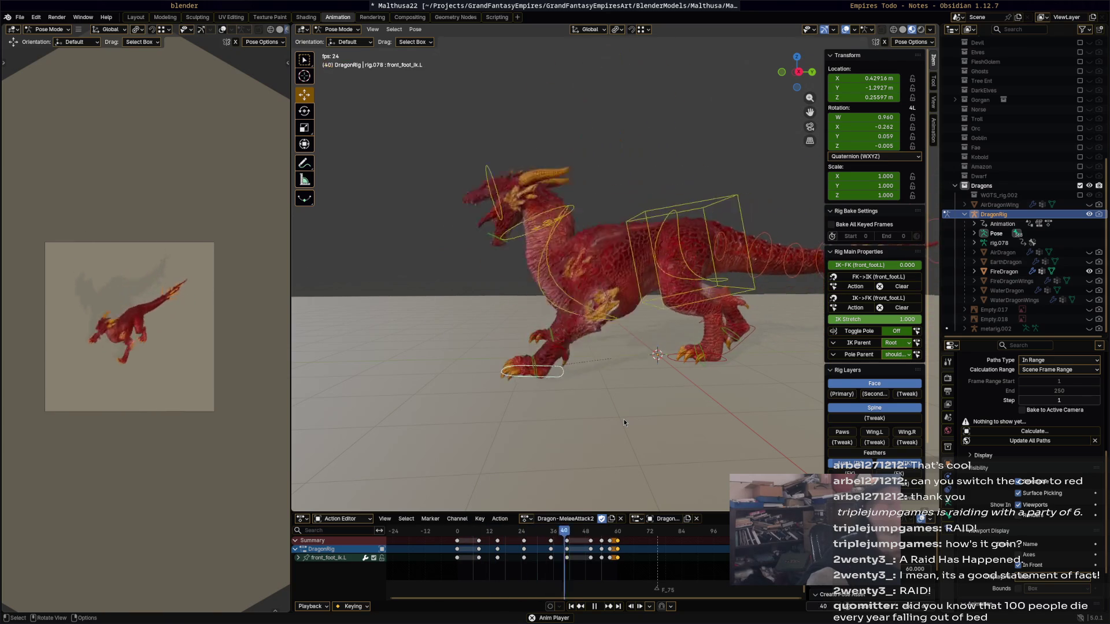
key(space)
Select front_foot_ik.R and shift its keys four frames later, replaying the timing.
click(635, 351)
key(space)
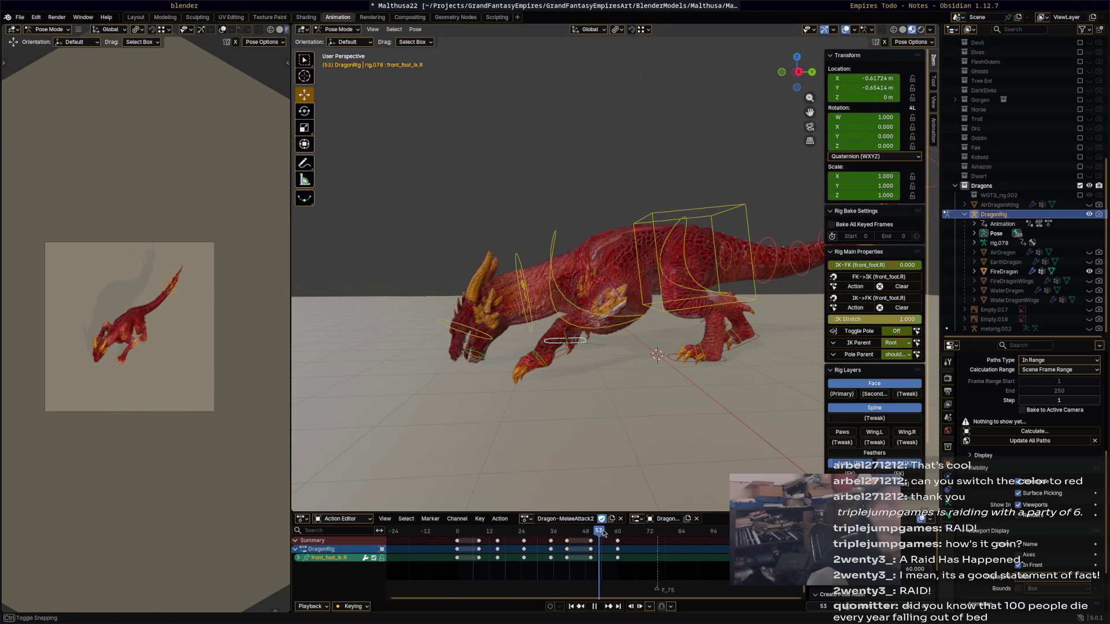
drag(591, 542, 603, 541)
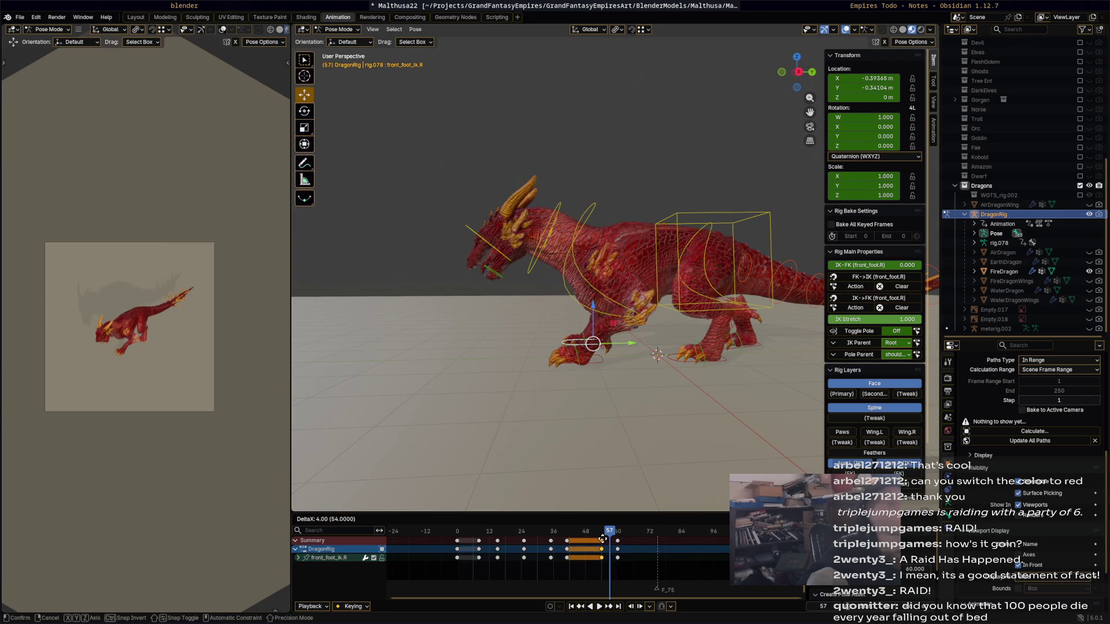
click(611, 537)
key(space)
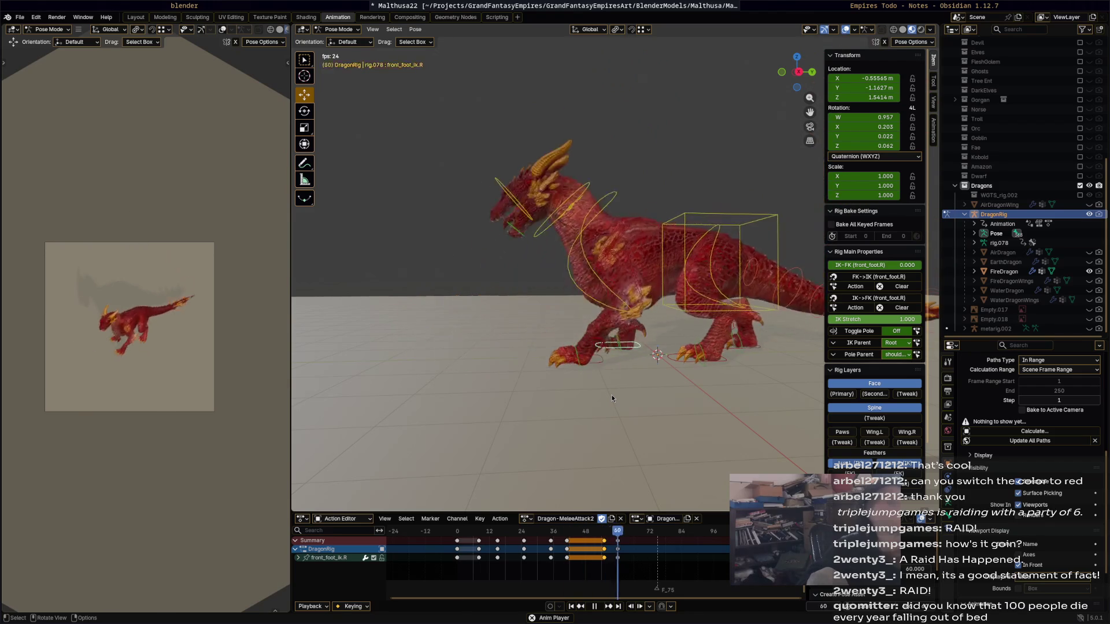
key(space)
Select the right hind foot control foot_ik.R and settle at frame 41.
click(728, 343)
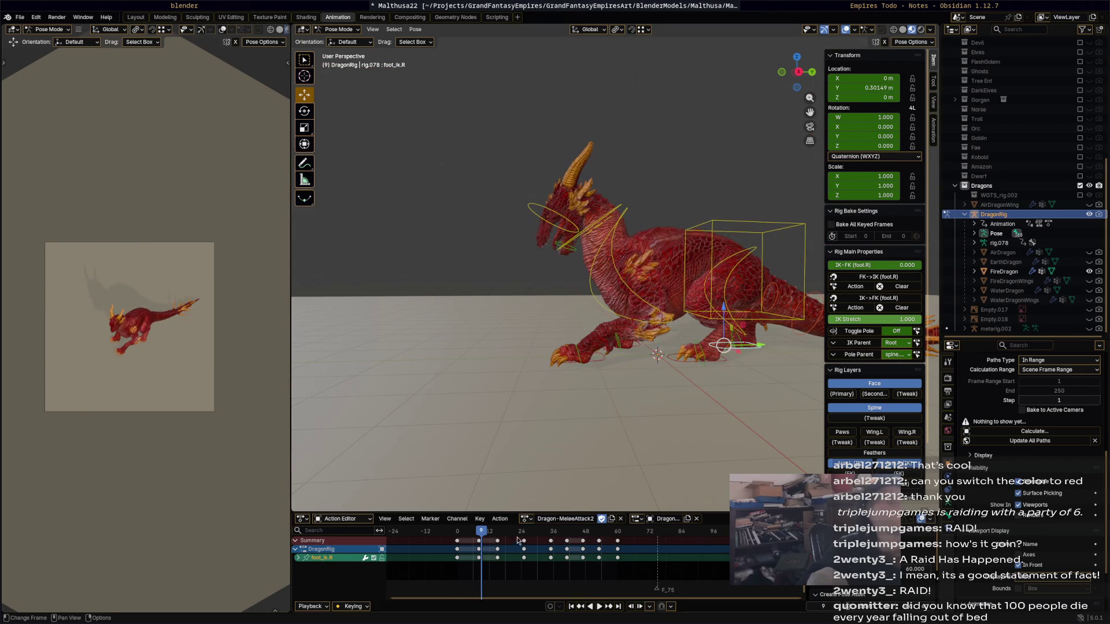
key(space)
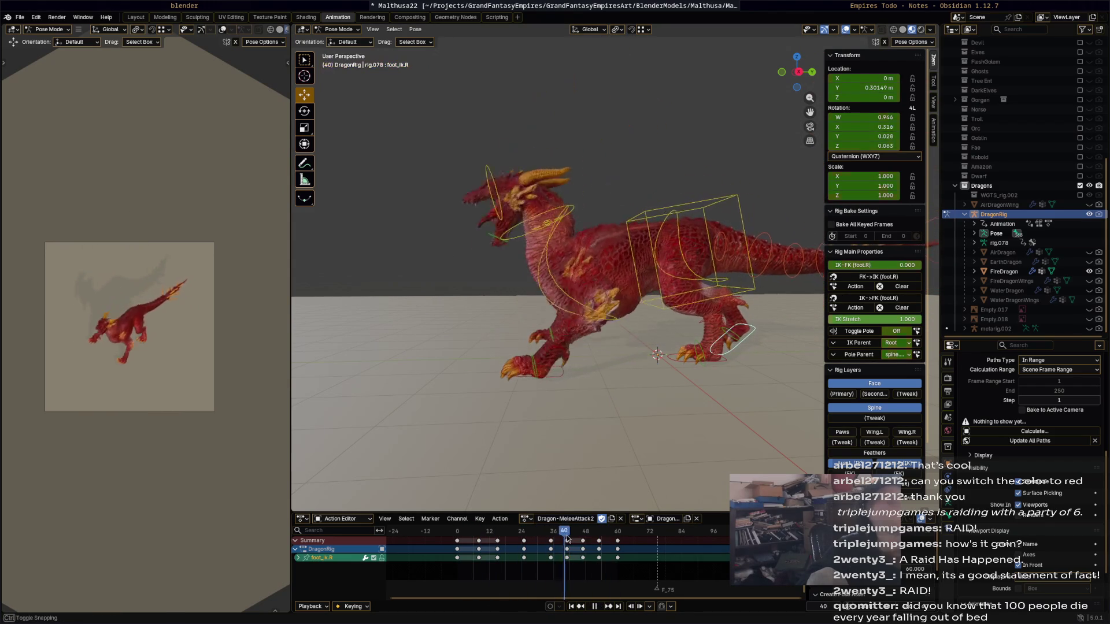
drag(551, 539, 584, 544)
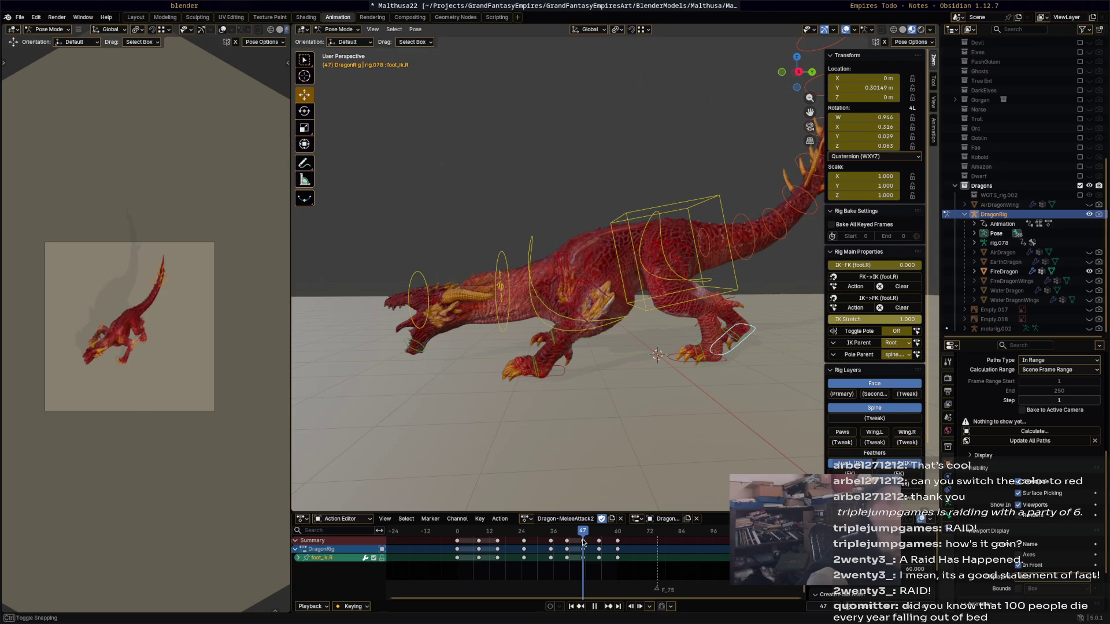
key(Escape)
Rotate the right hind foot and slide it along Y at frame 41, then replay the attack.
key(r)
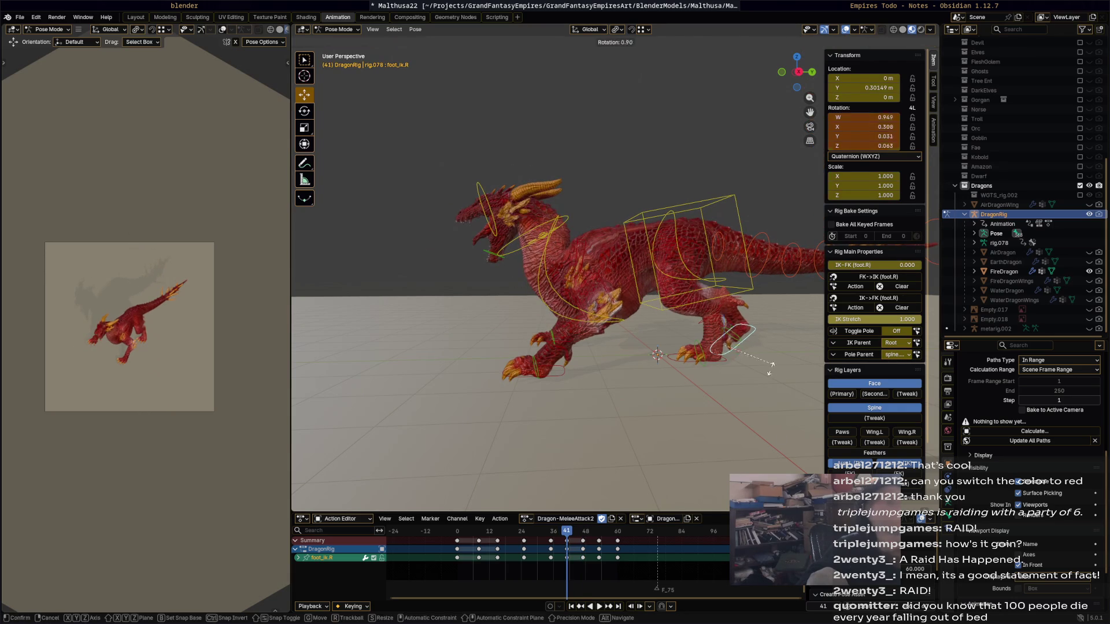
click(751, 382)
key(g)
key(y)
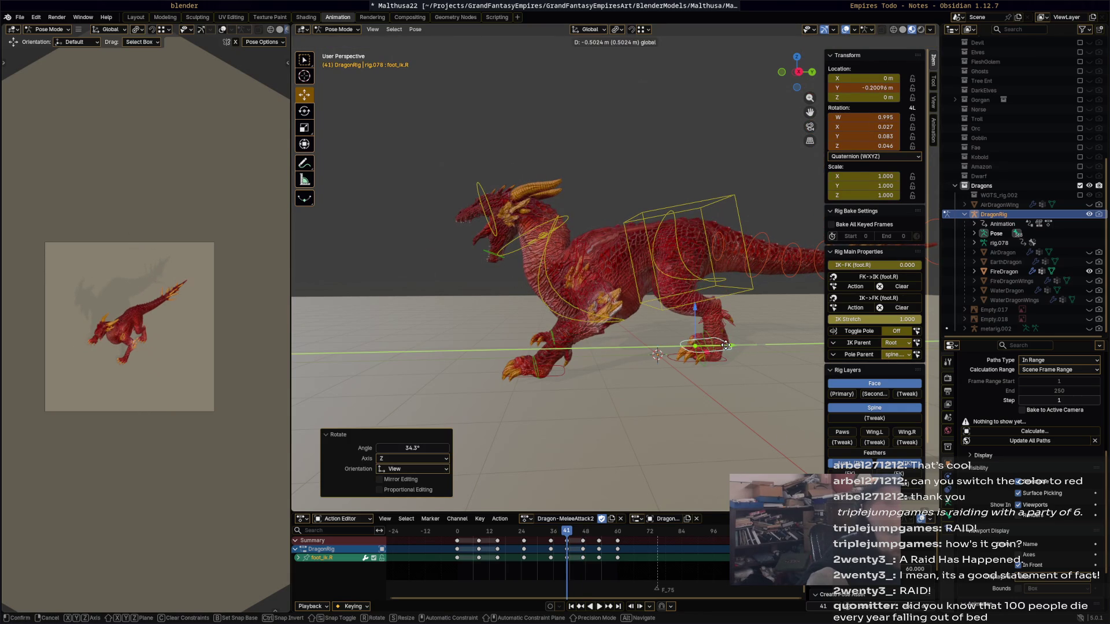
click(723, 375)
key(space)
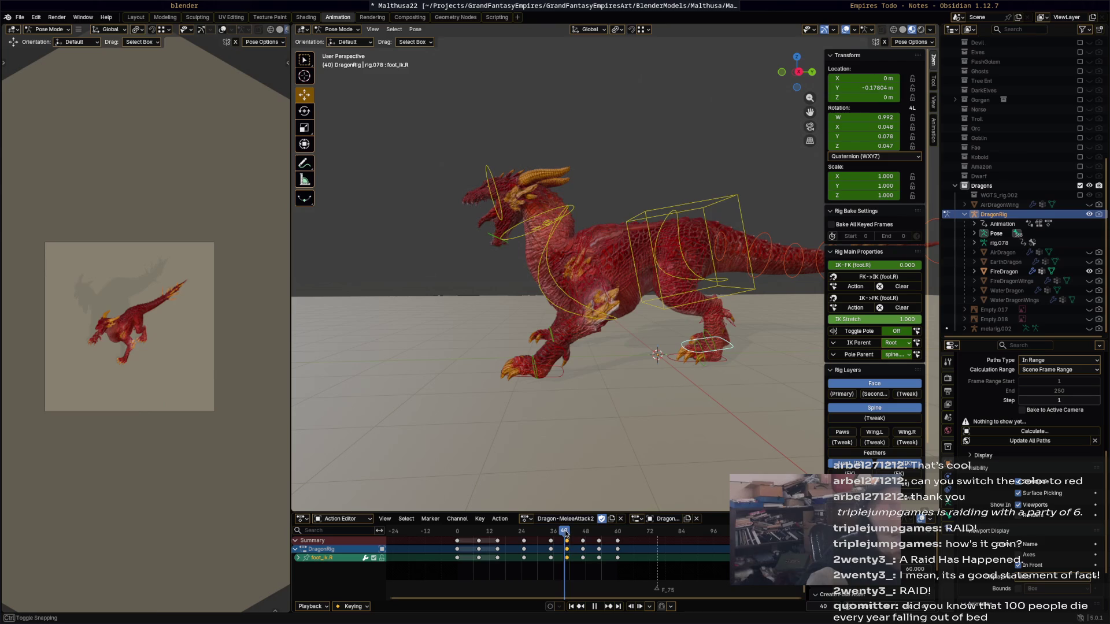
key(space)
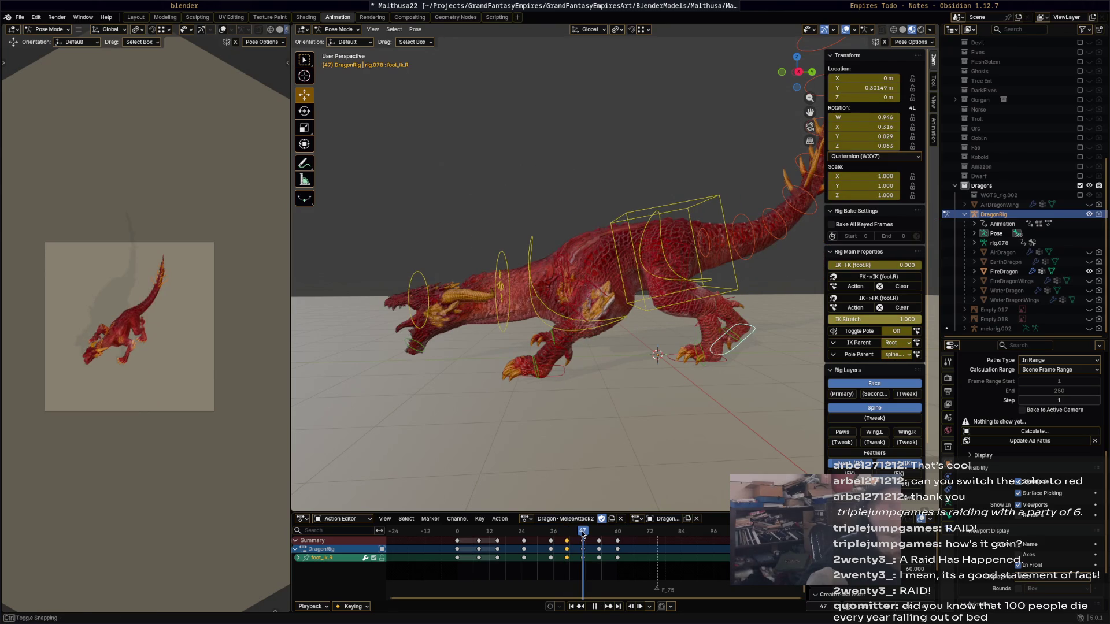
key(space)
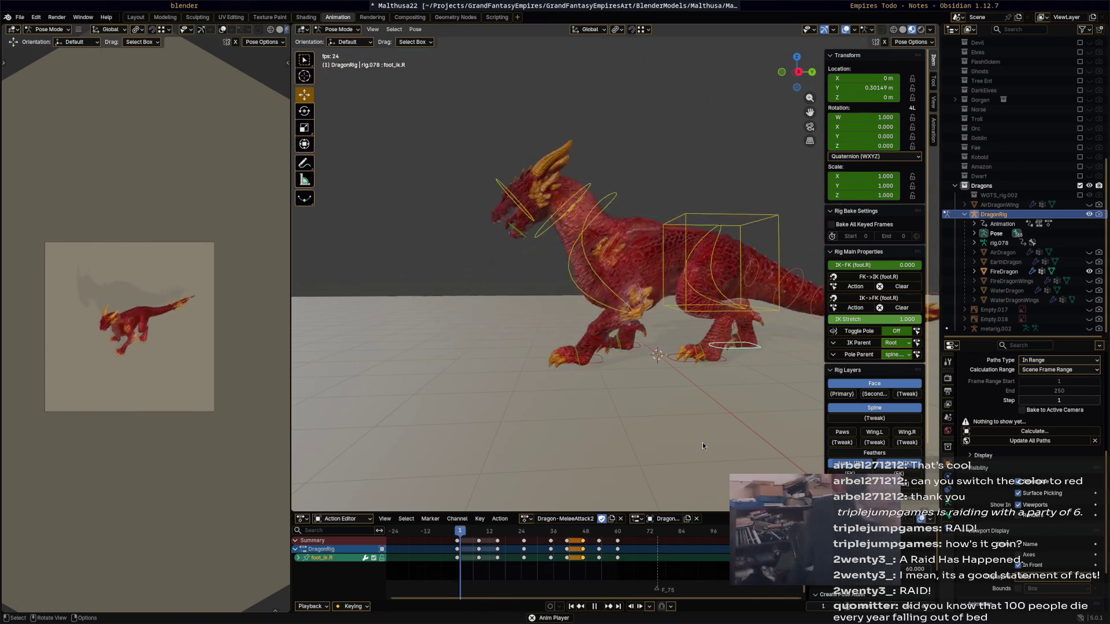
mouse_move(521, 533)
mouse_down()
mouse_move(558, 532)
mouse_move(550, 536)
mouse_up()
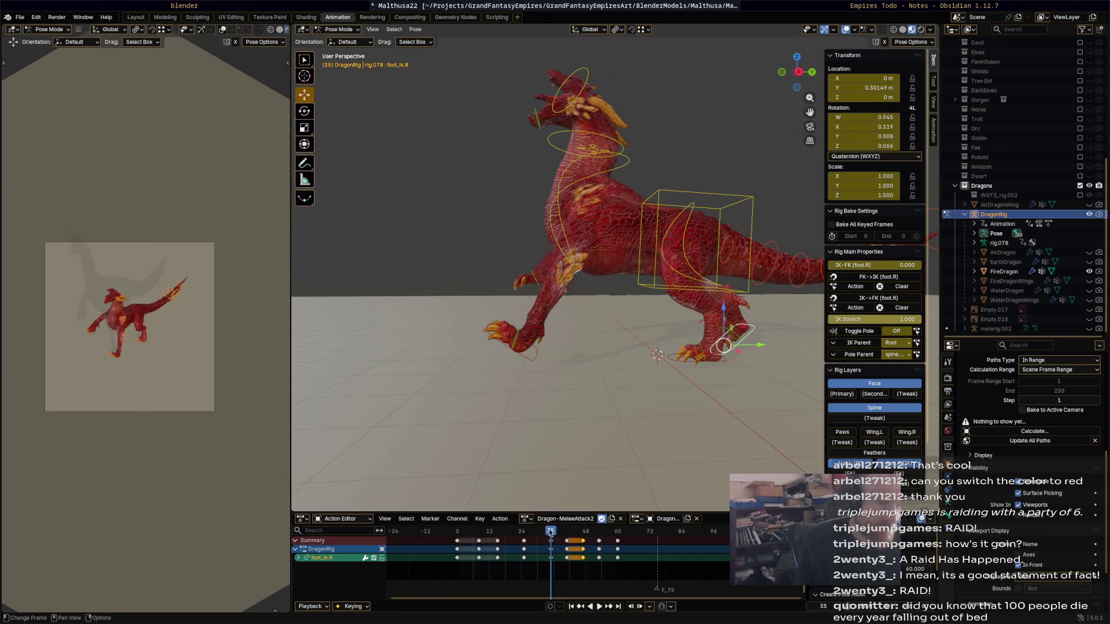
key(space)
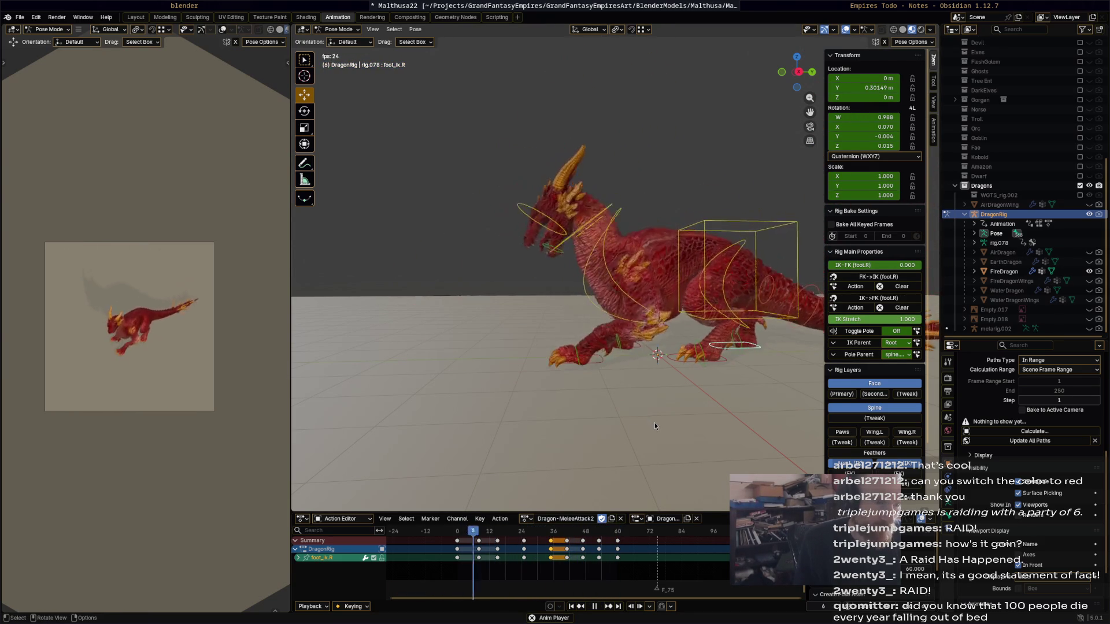
key(space)
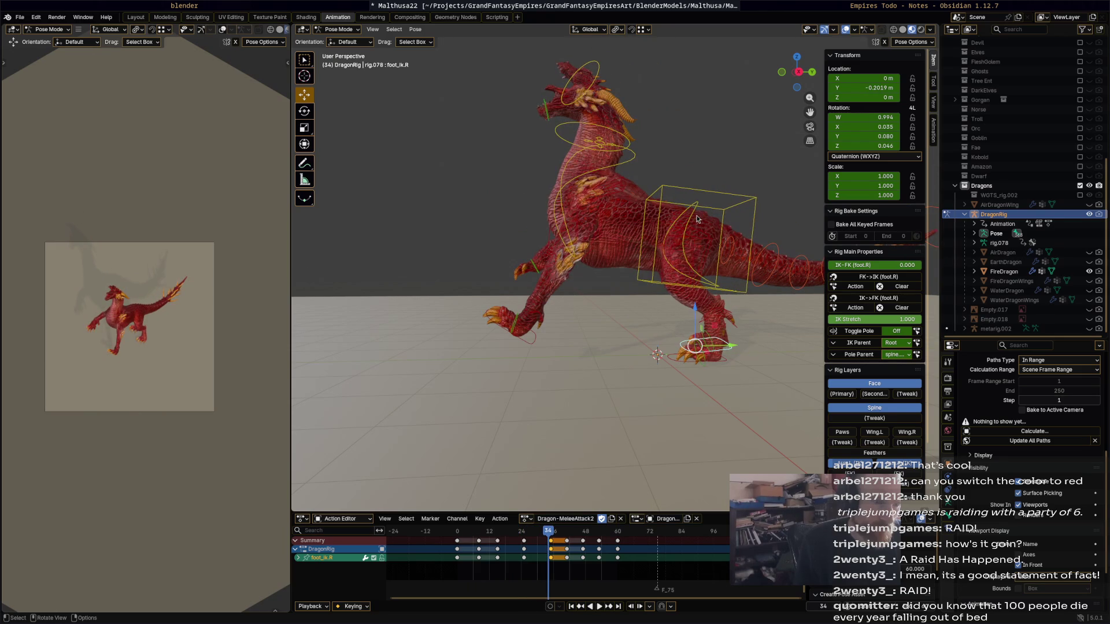
Select the hips control, rotate it into a tilt at frame 35 and key the pose.
click(698, 227)
key(Right)
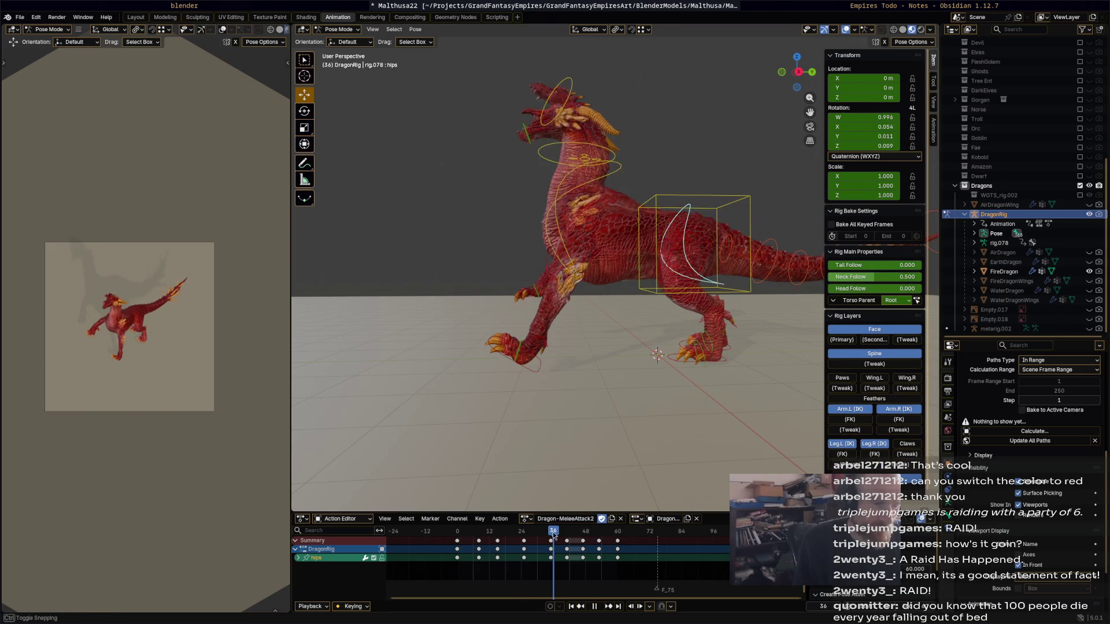
key(r)
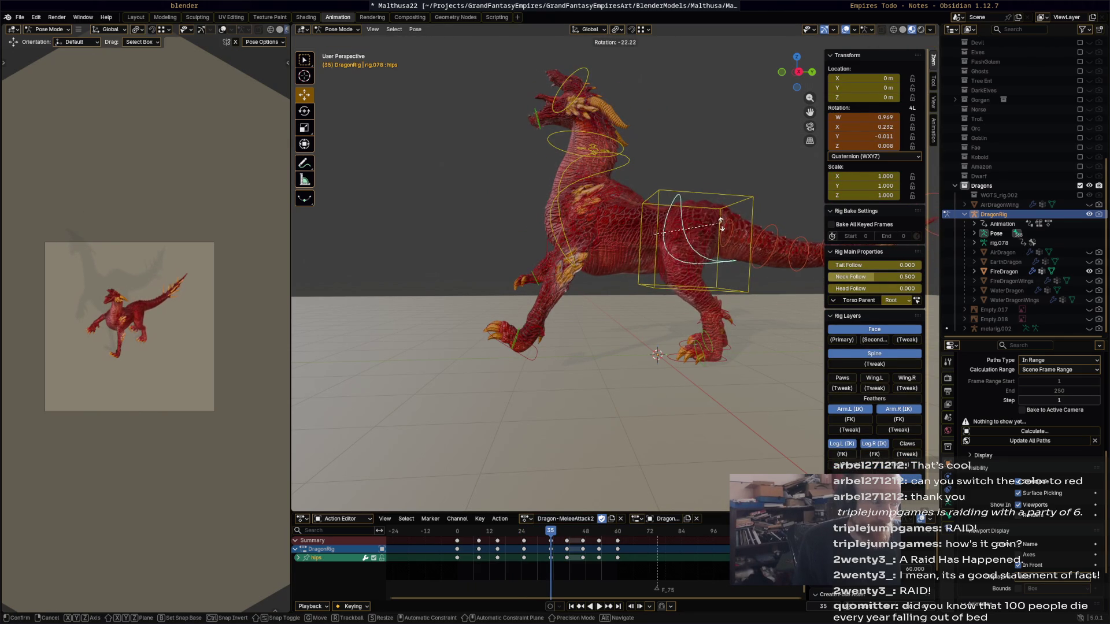
click(718, 278)
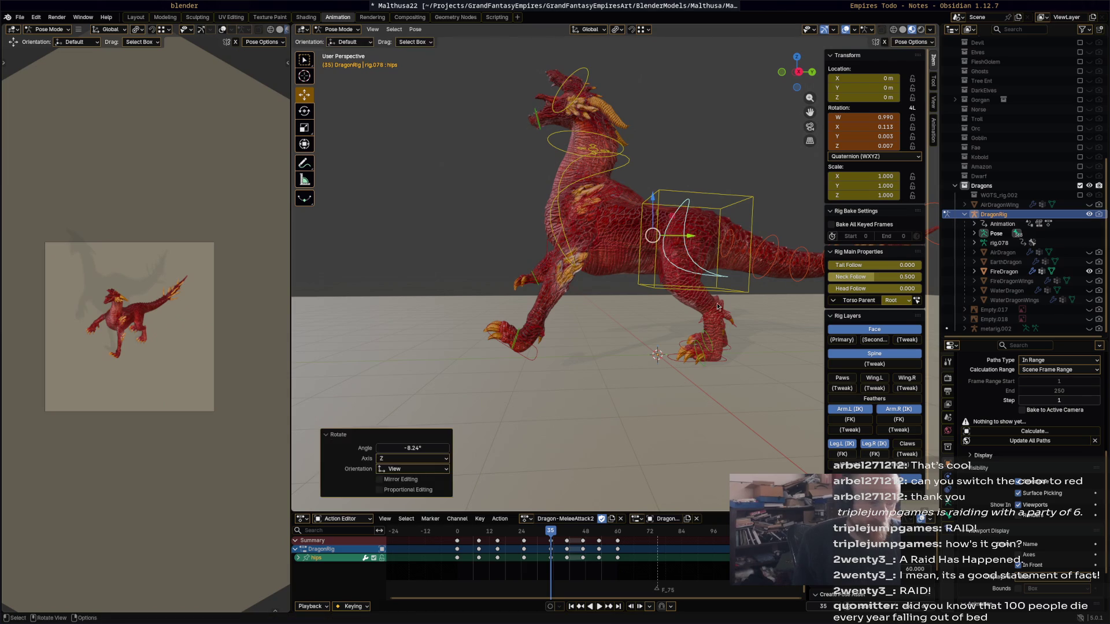
key(i)
Replay the attack to check the hips and orbit to show the tail.
key(space)
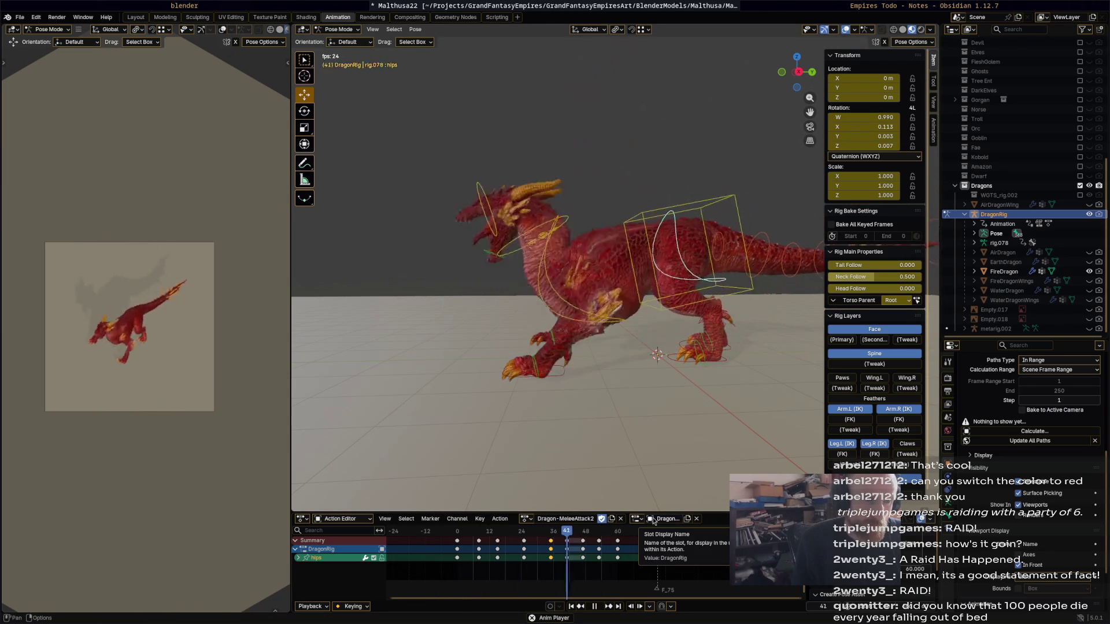
key(space)
mouse_move(657, 453)
middle_down()
mouse_move(419, 410)
mouse_move(488, 335)
middle_up()
Make spine.003 active, scrub to frame 27 and hide the Spine rig layer controls.
click(497, 296)
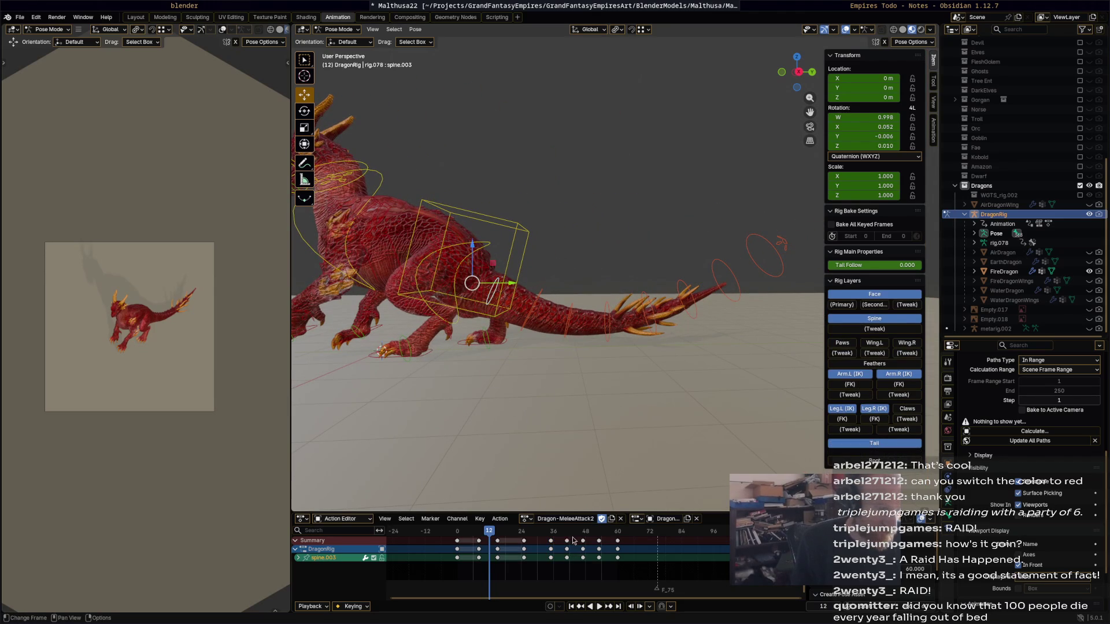
mouse_move(475, 535)
mouse_down()
mouse_move(608, 548)
mouse_move(536, 544)
mouse_up()
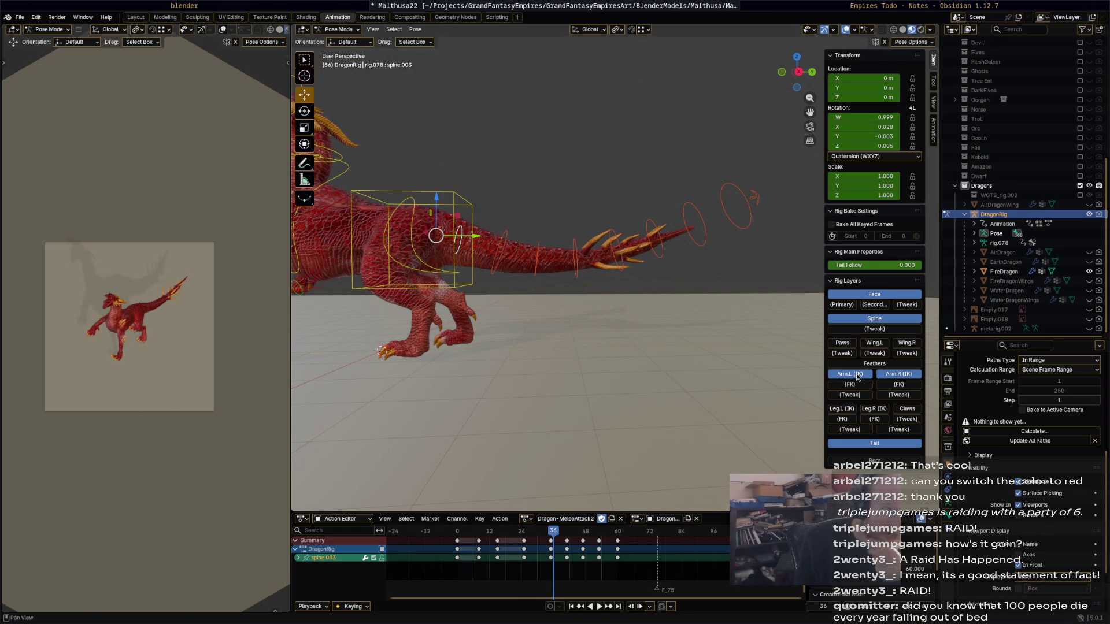
click(897, 321)
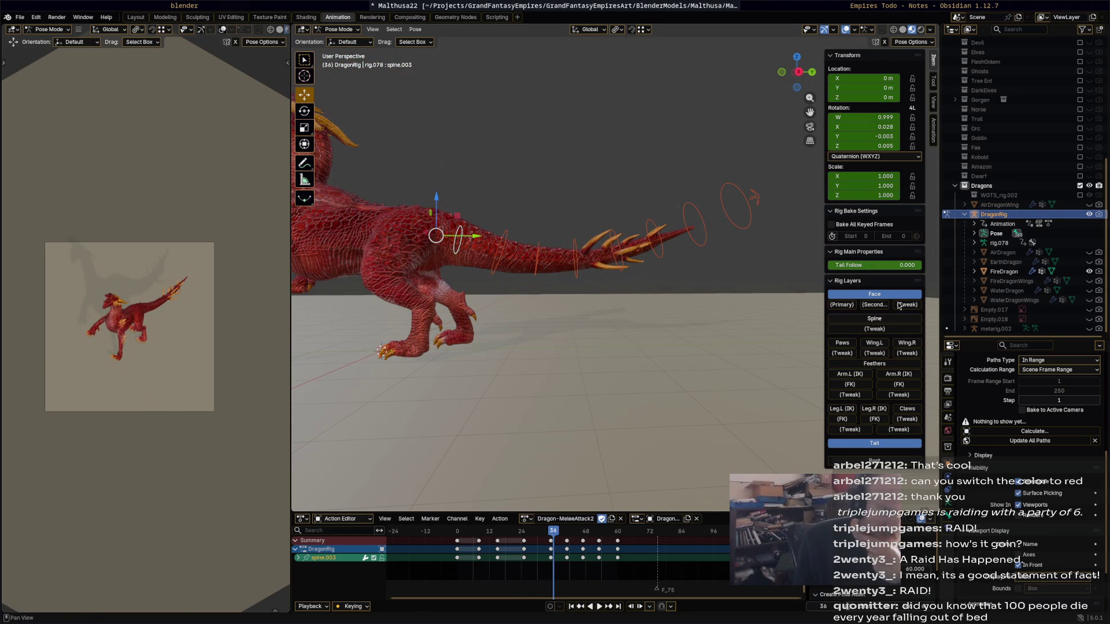
Box-select the tail bones and their keys after frame 0 and delete those keyframes.
drag(782, 282, 429, 115)
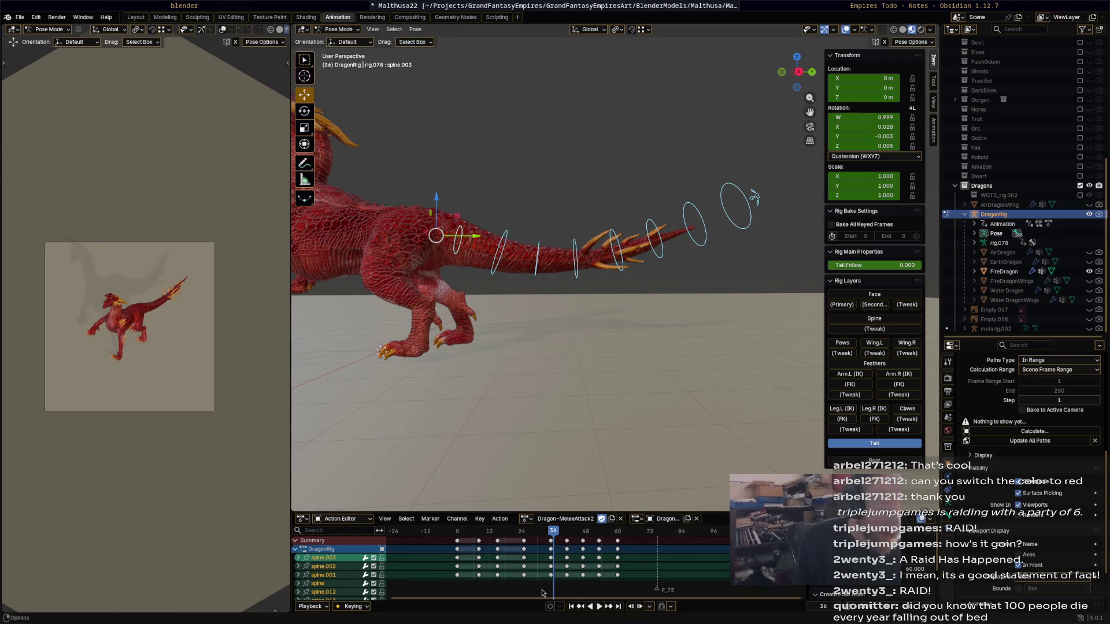
mouse_move(641, 562)
mouse_down()
mouse_move(451, 533)
mouse_move(467, 535)
mouse_up()
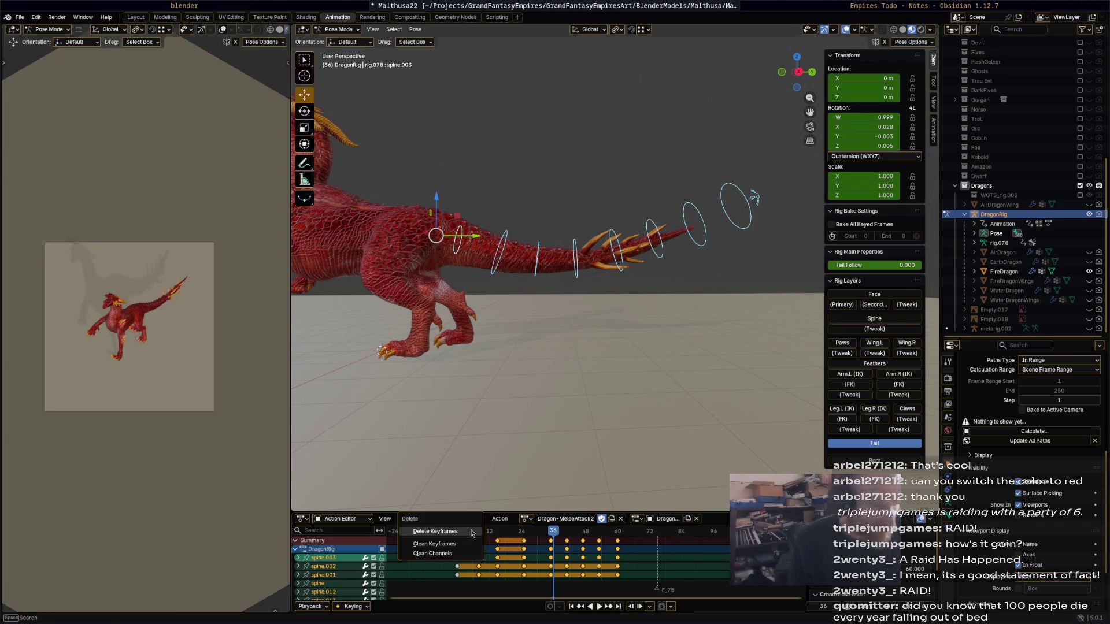
click(468, 531)
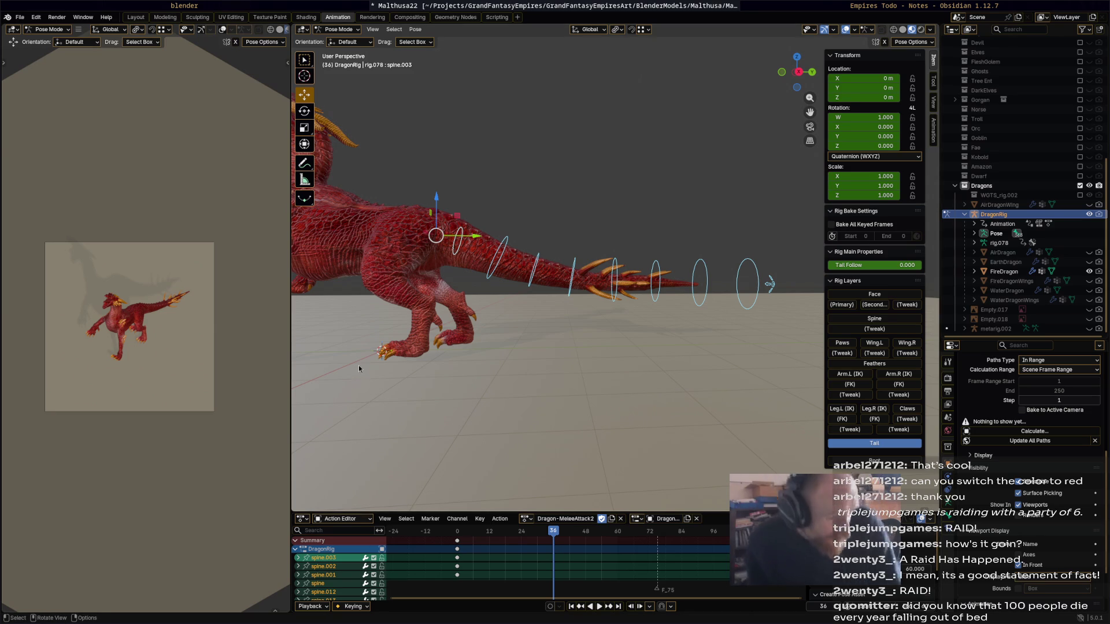
Copy the tail's first-frame keys and paste them at frame 59.
click(549, 533)
drag(549, 535, 456, 545)
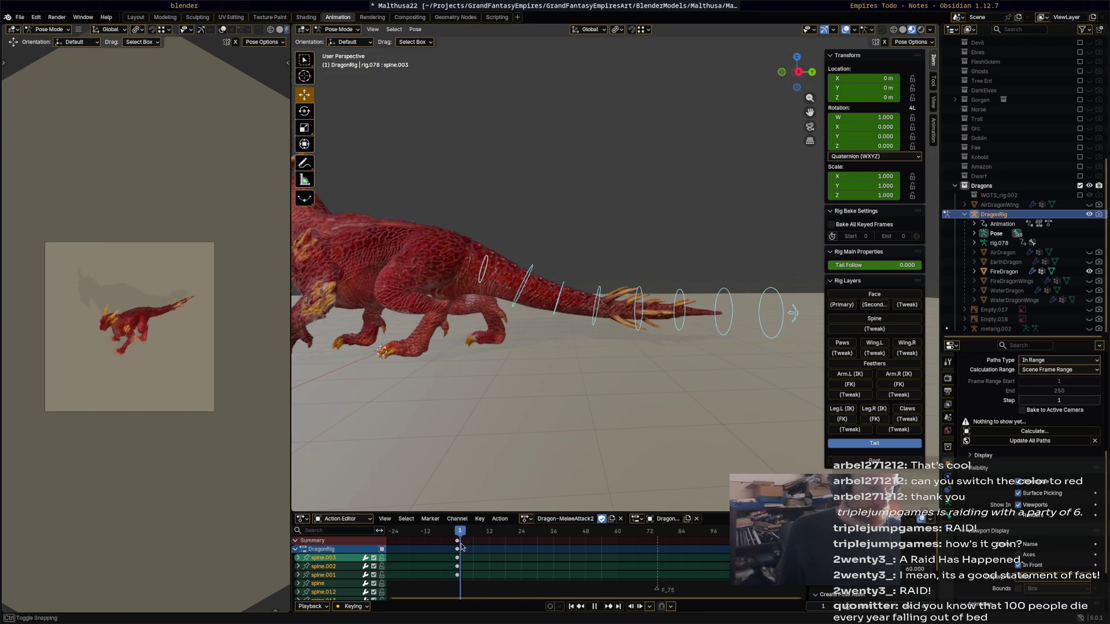
click(458, 542)
key(space)
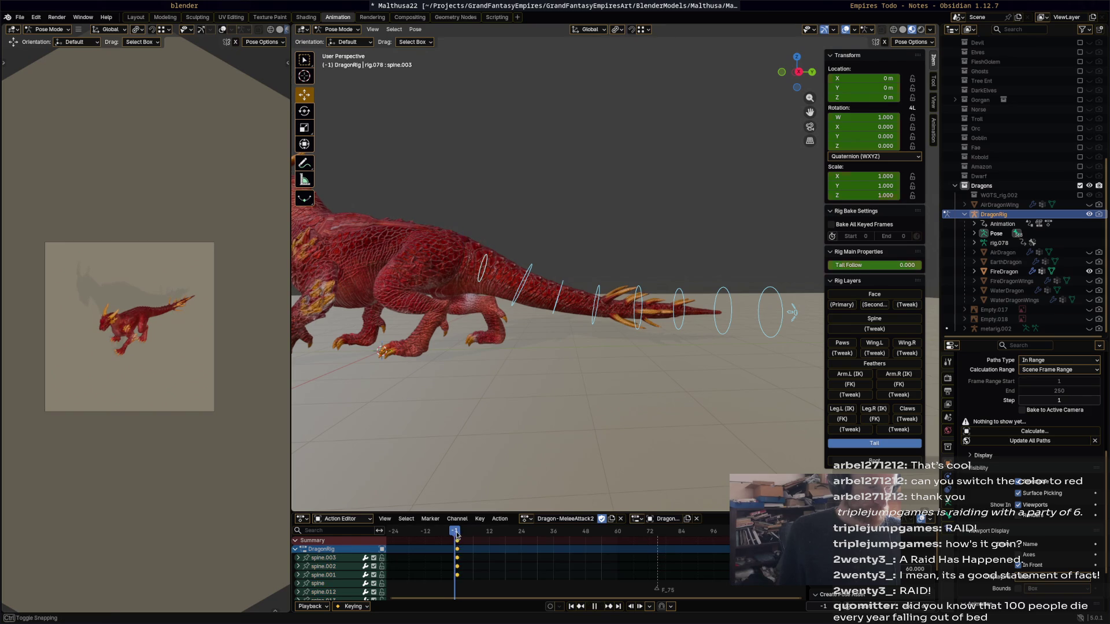
drag(619, 535, 502, 531)
key(ctrl+v)
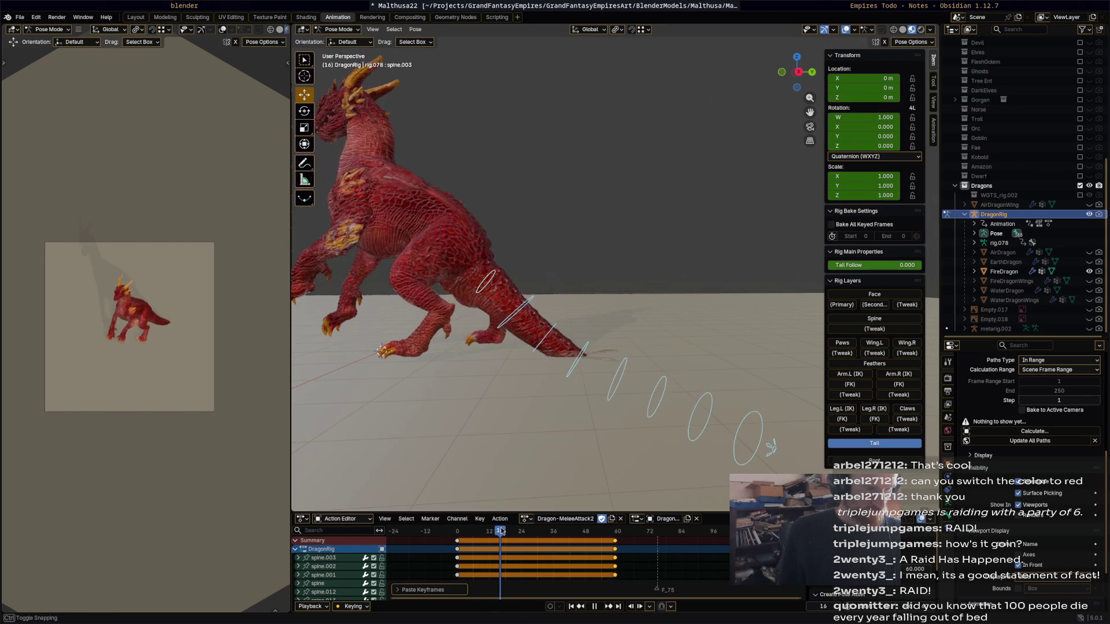
Orbit to the tail, select spine_master.003 and begin rotating it upward.
middle_drag(568, 389, 552, 342)
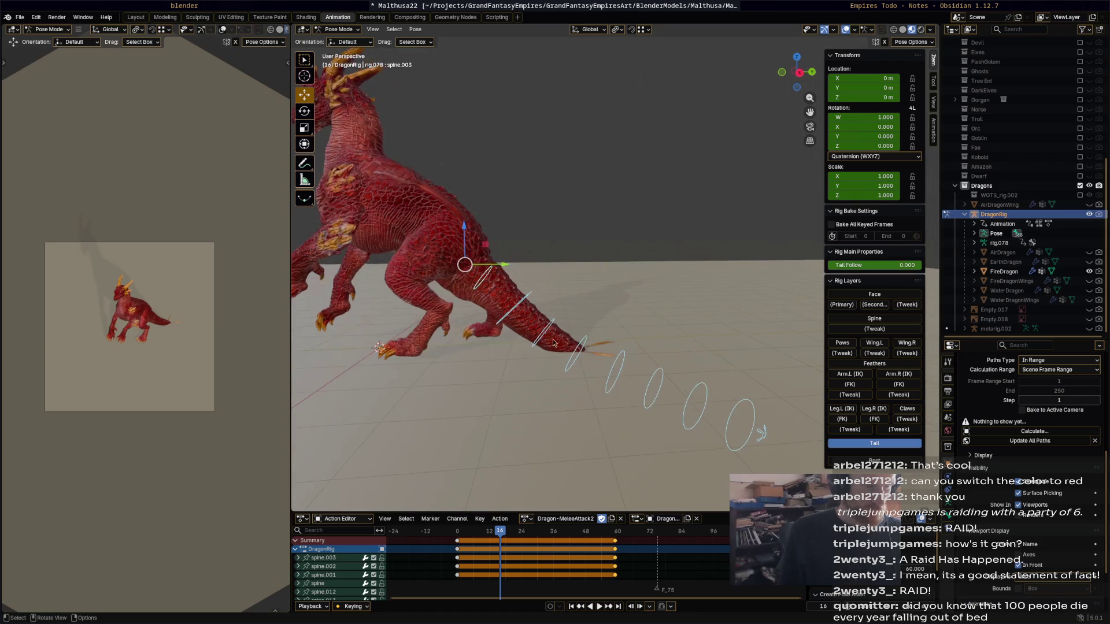
click(761, 434)
key(r)
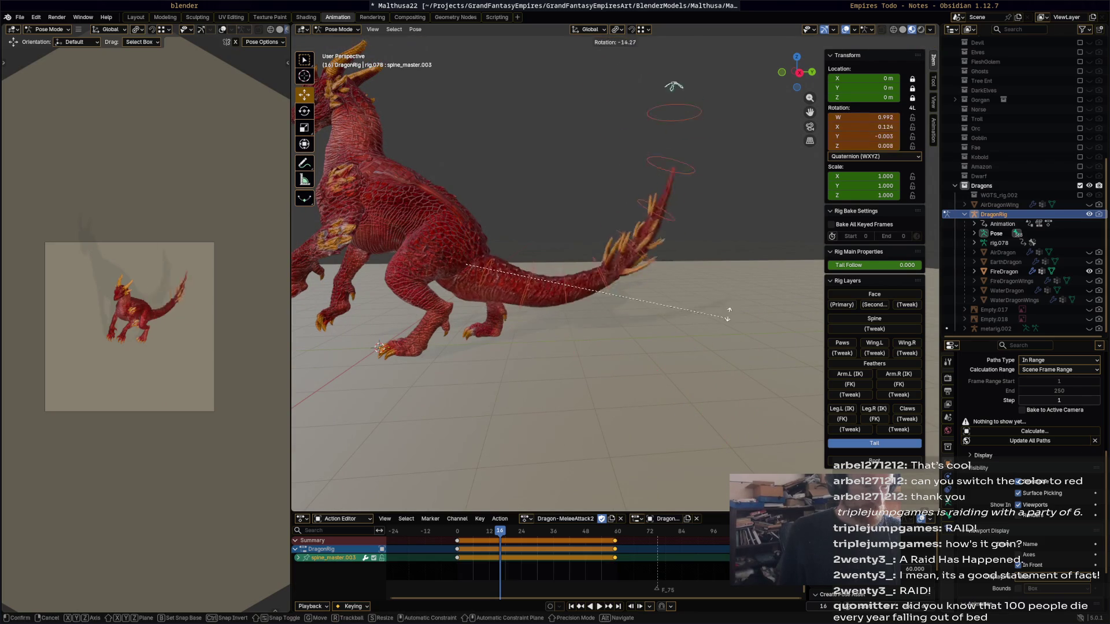
Key the tail raised at frame 16 and dipped at frame 40, then replay the swing.
click(703, 337)
key(i)
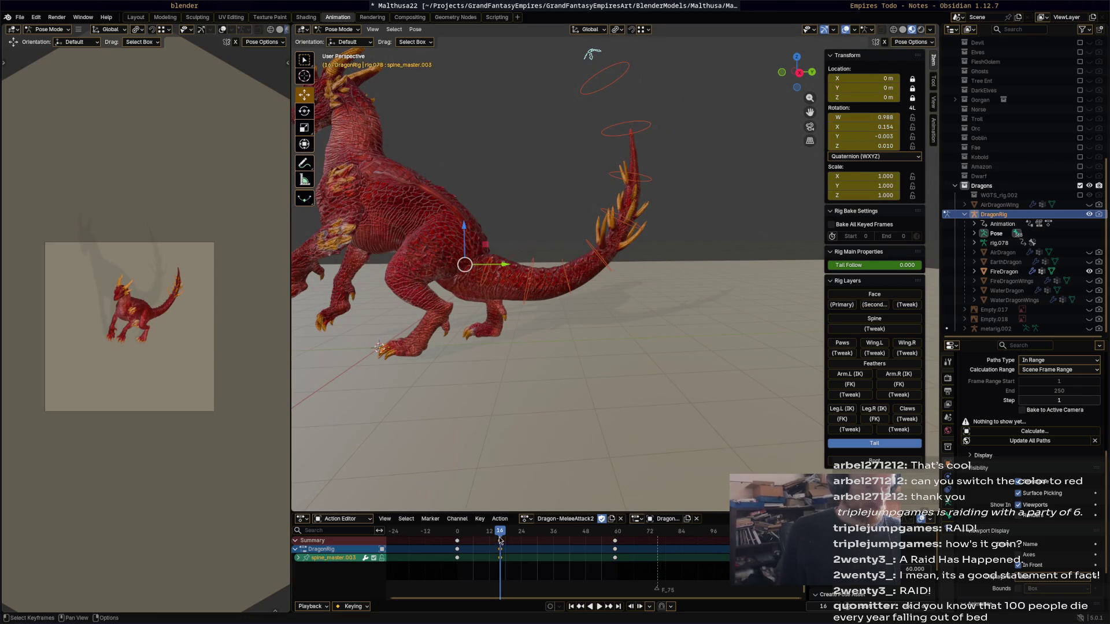
key(space)
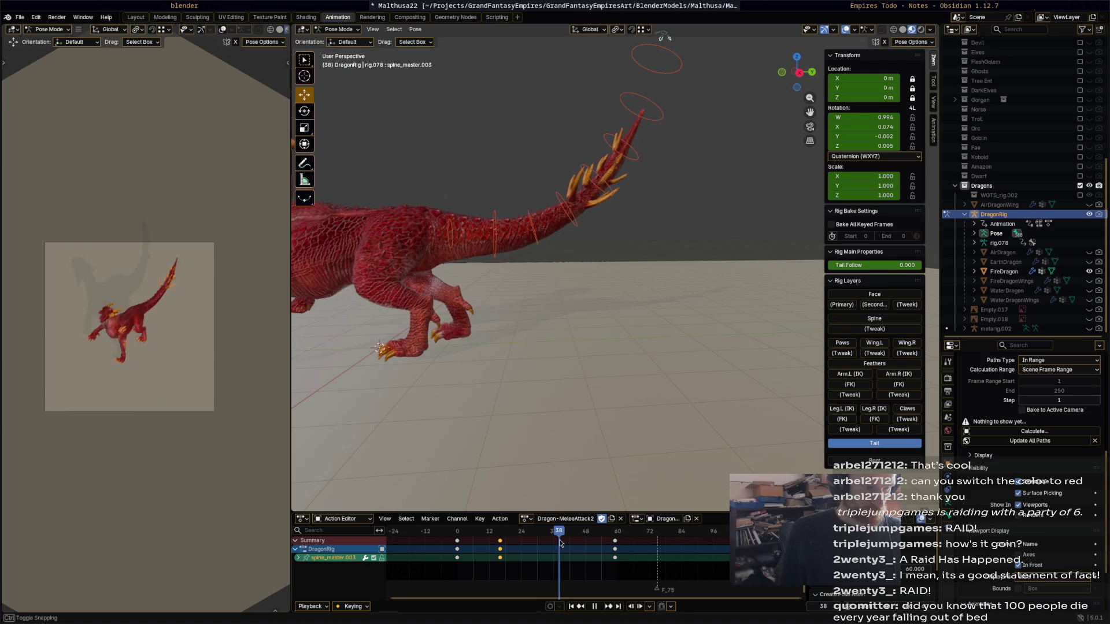
key(r)
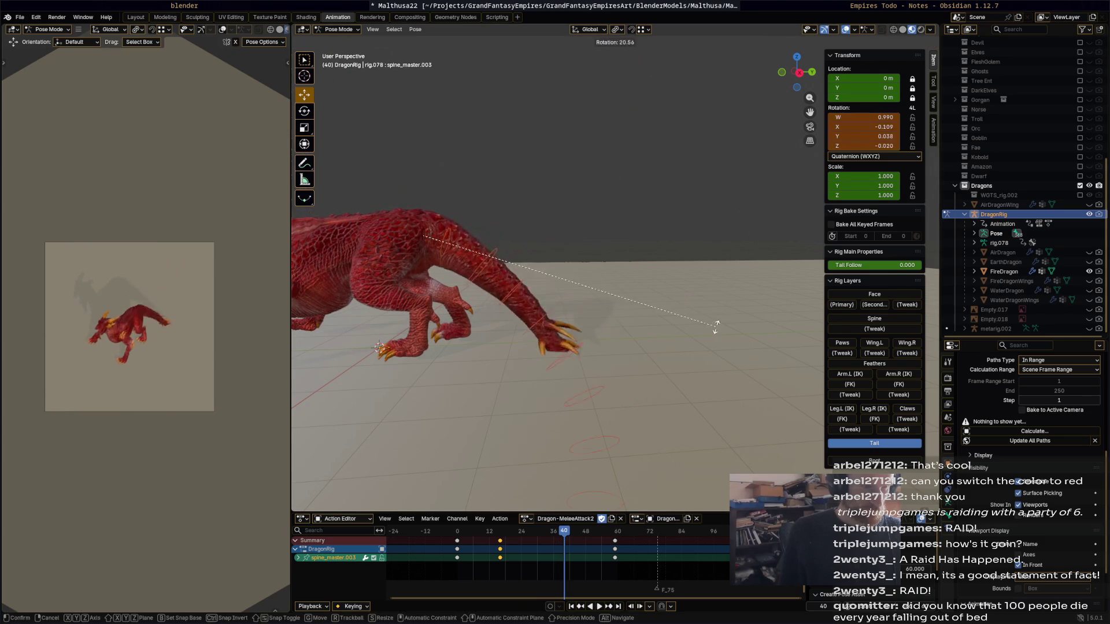
click(709, 293)
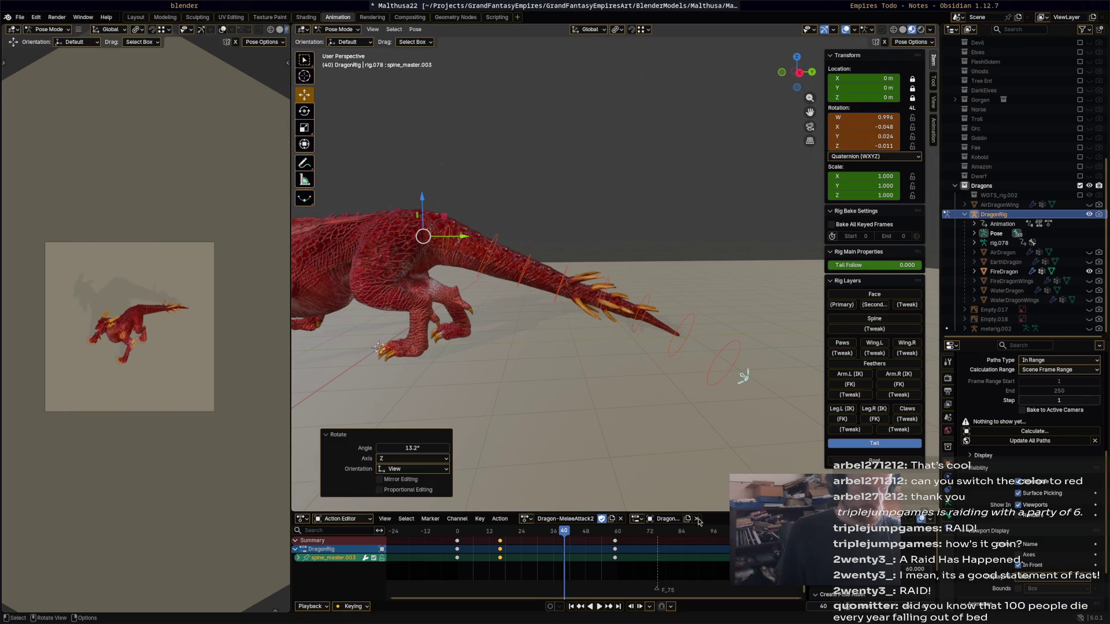
key(i)
key(space)
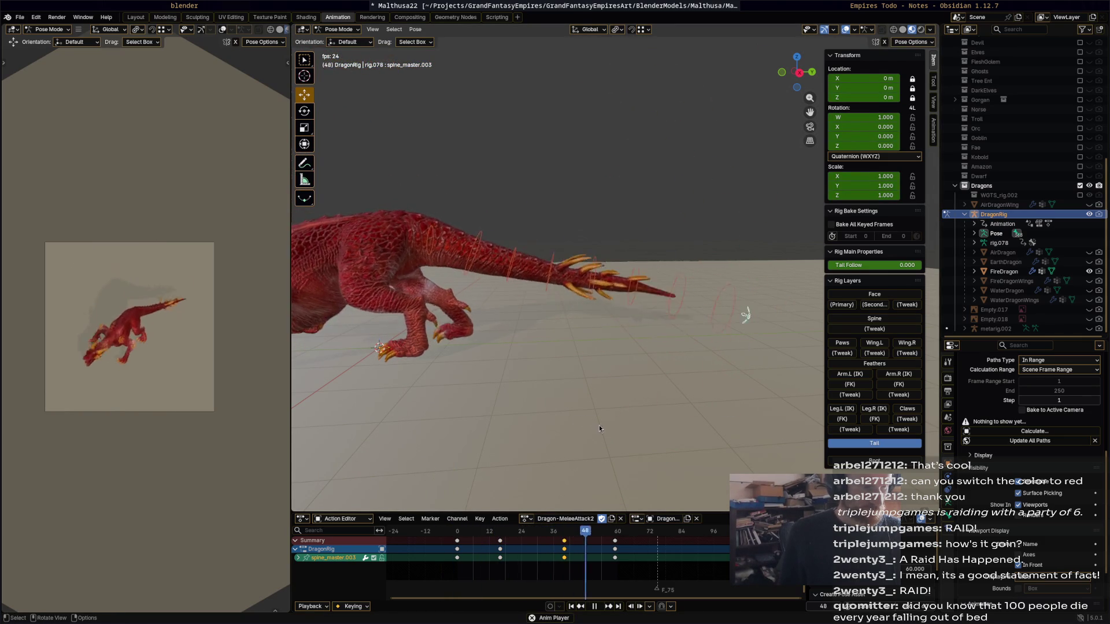
key(space)
Duplicate the raised-tail keys to frame 32 and scrub through the retimed lunge.
mouse_move(521, 536)
mouse_down()
mouse_move(500, 538)
mouse_move(530, 538)
mouse_up()
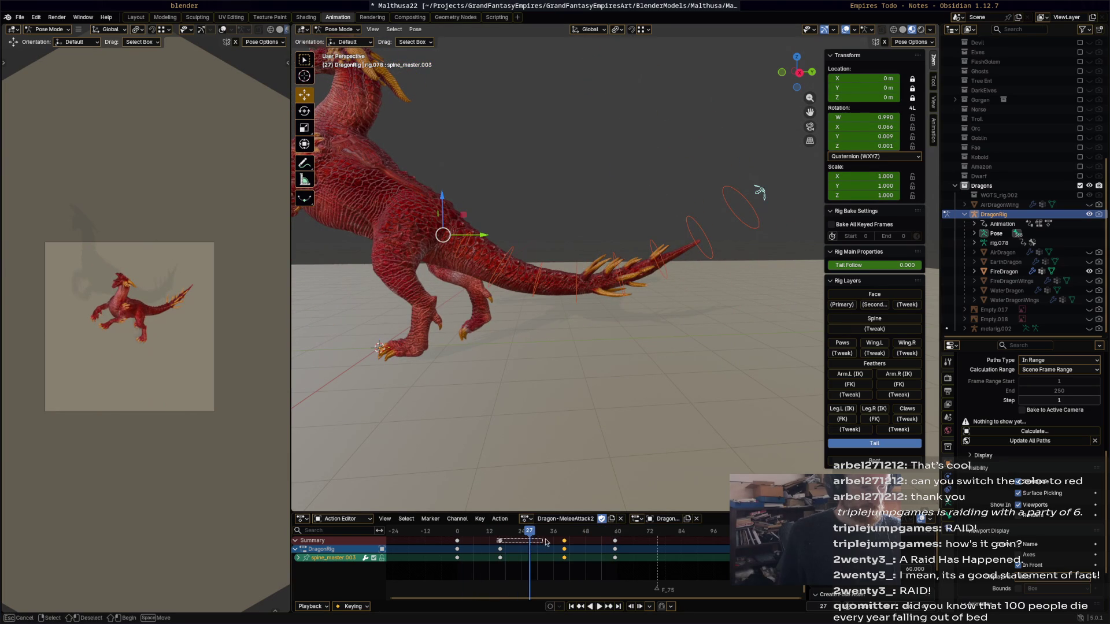
drag(500, 549, 548, 545)
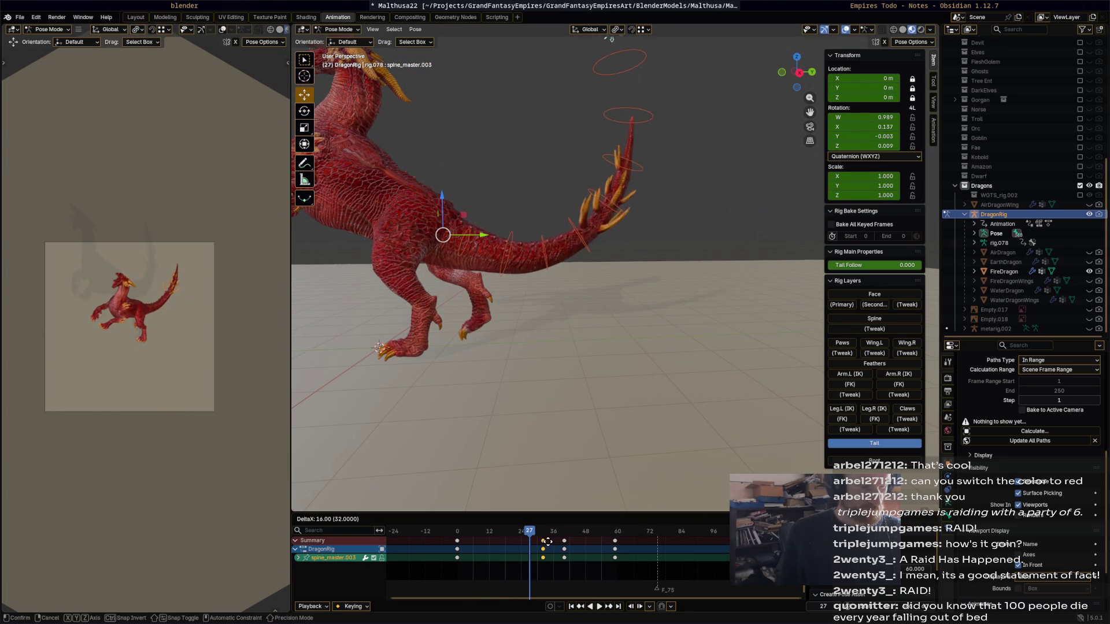
click(524, 532)
key(space)
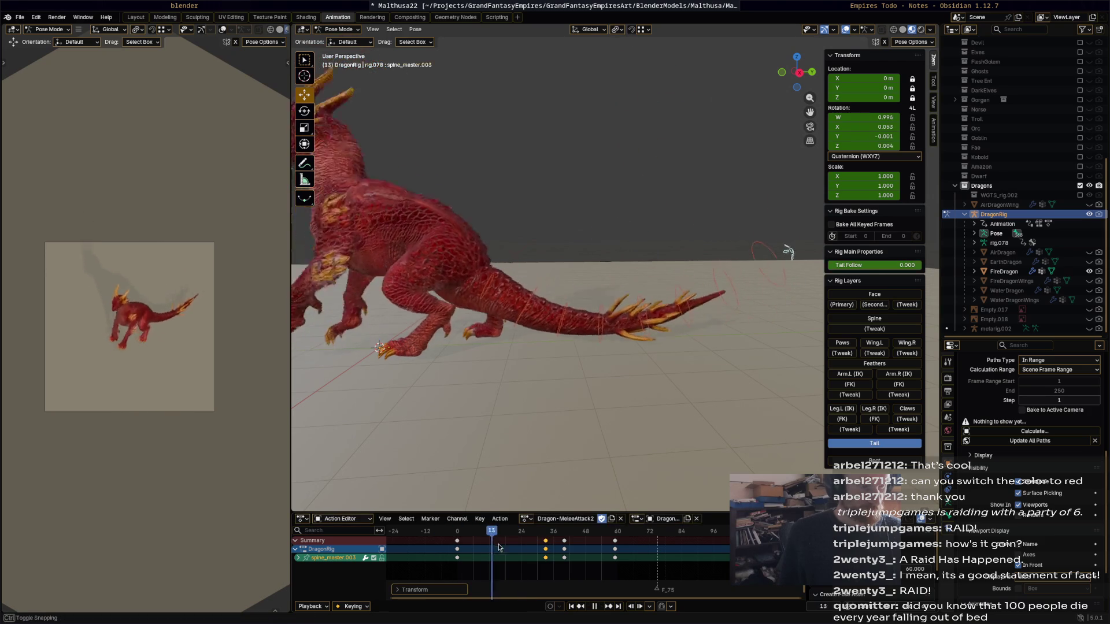
mouse_move(551, 552)
mouse_down()
mouse_move(606, 563)
mouse_move(513, 541)
mouse_up()
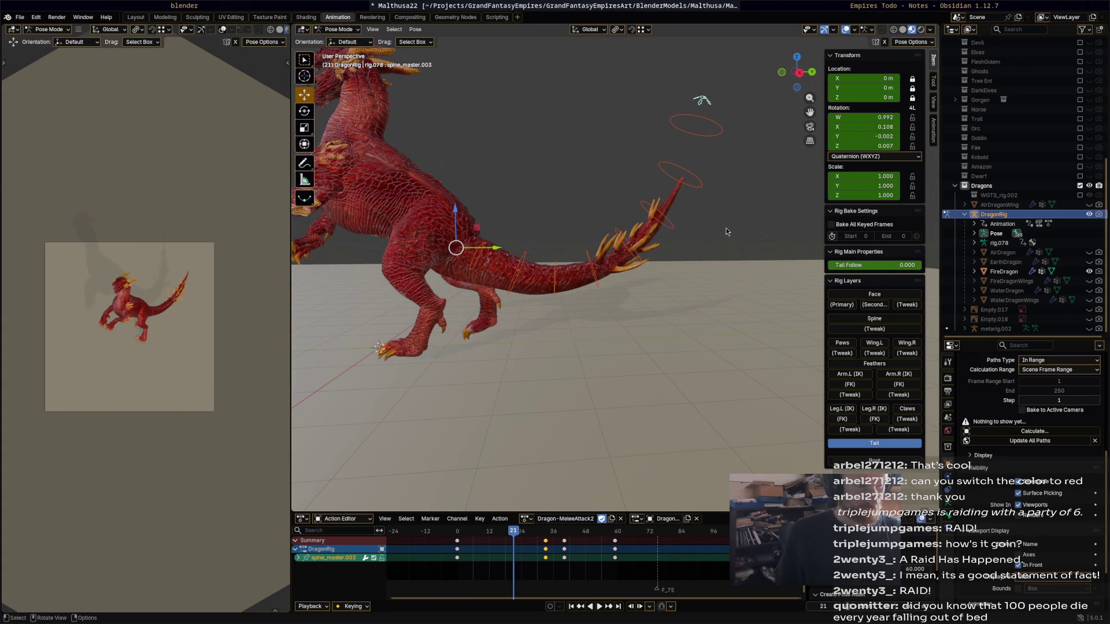
Rotate the tail tip bone spine.013 and key its pose at frame 21, then replay.
click(657, 210)
key(r)
click(717, 327)
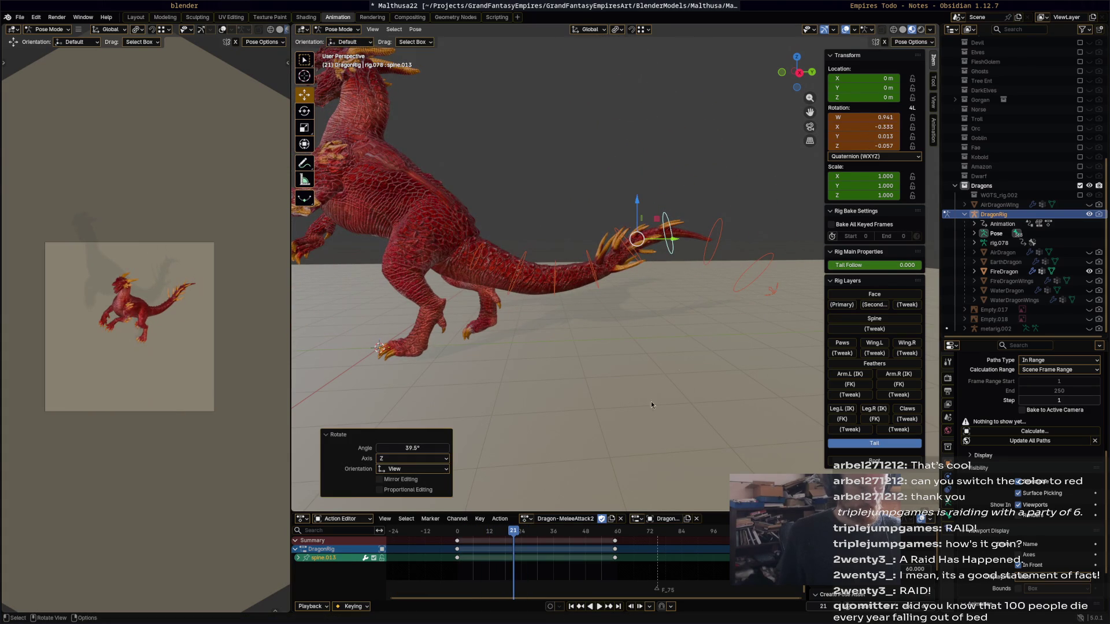
key(i)
click(459, 533)
key(space)
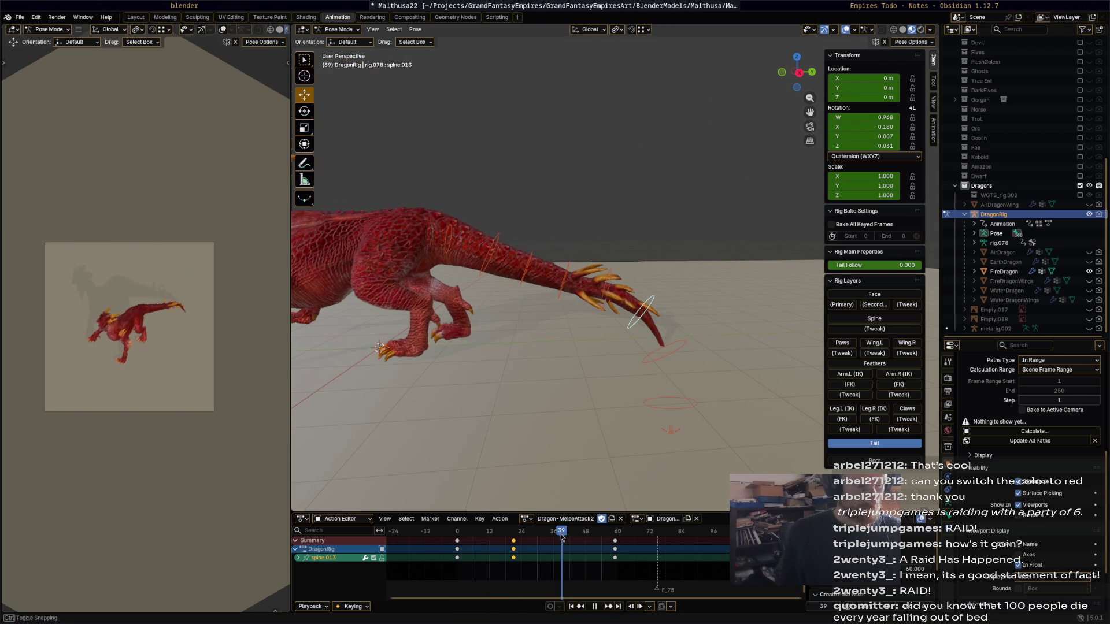
key(space)
Key further tail tip rotations at frames 41 and 51 and review the playback.
key(r)
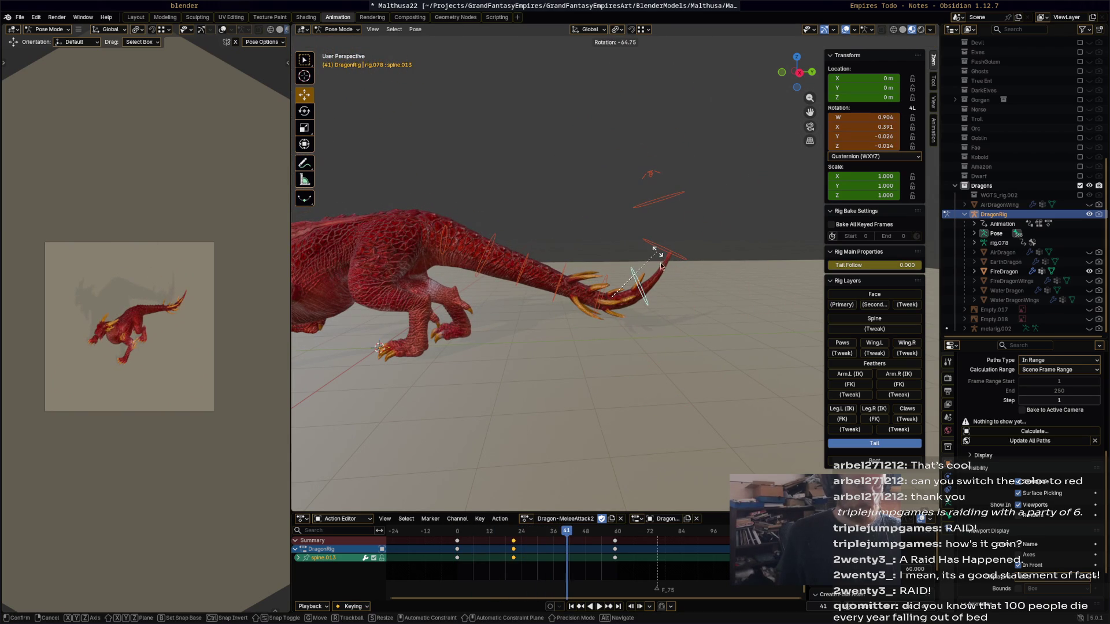
click(659, 262)
key(i)
key(space)
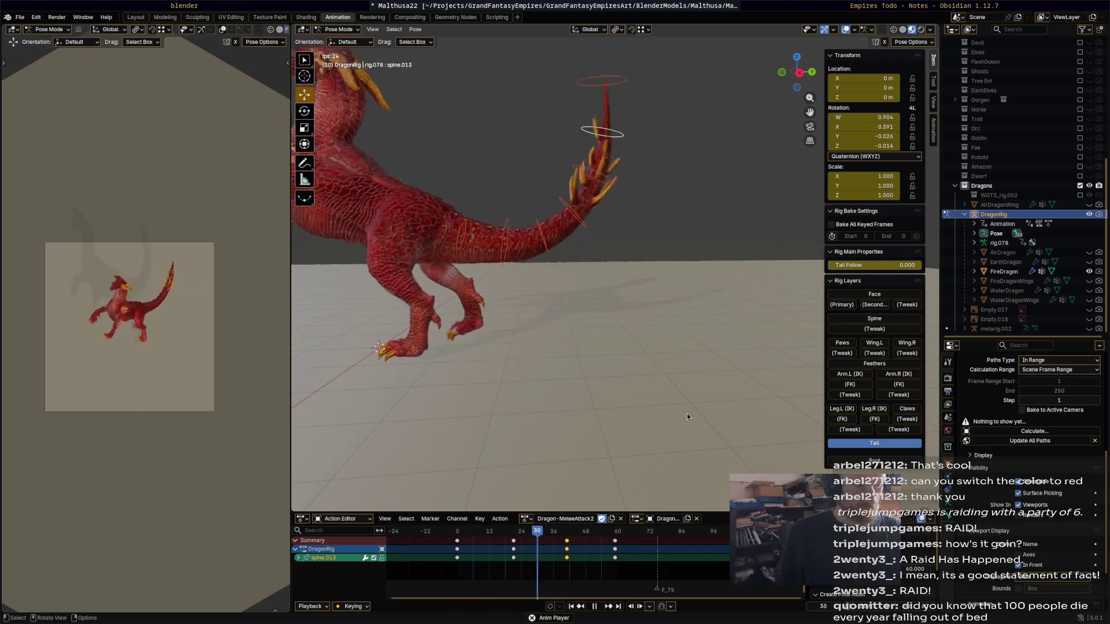
key(space)
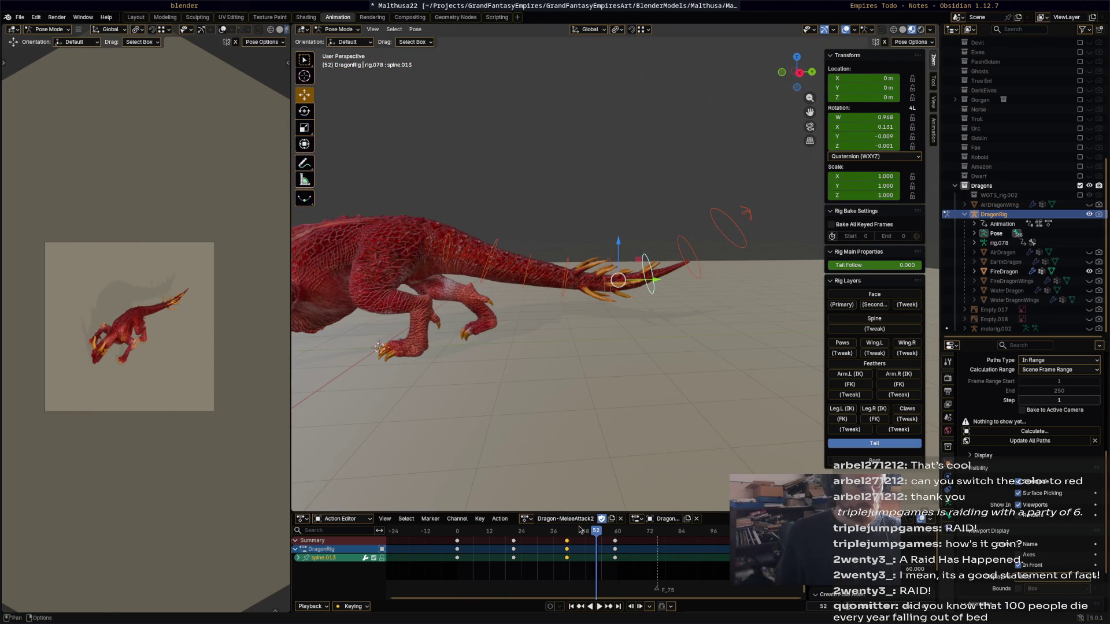
drag(576, 539, 583, 538)
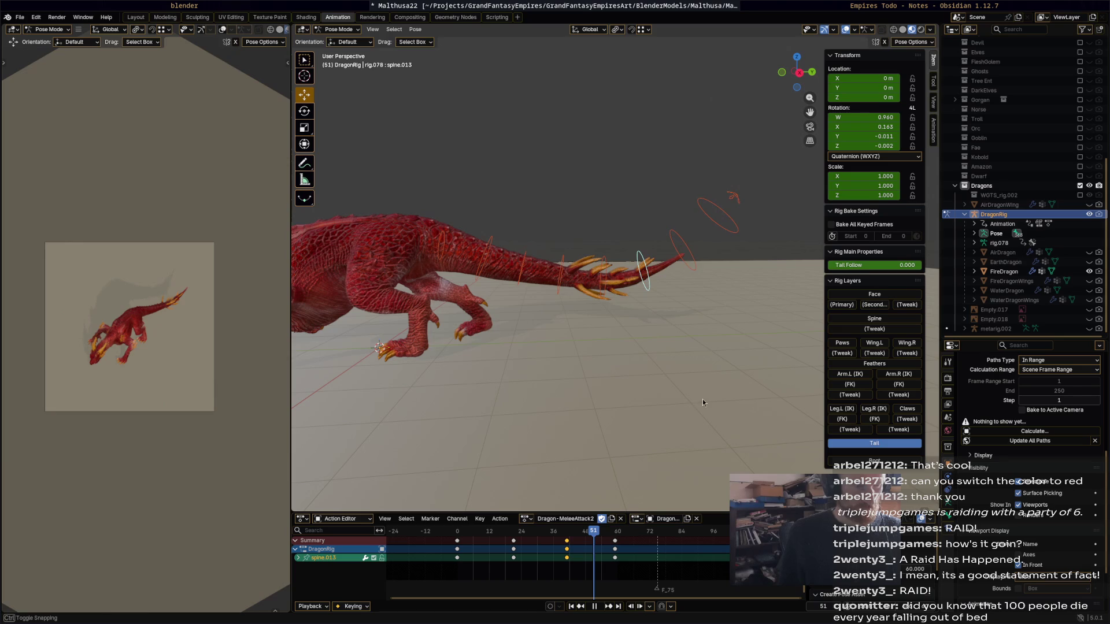
click(642, 468)
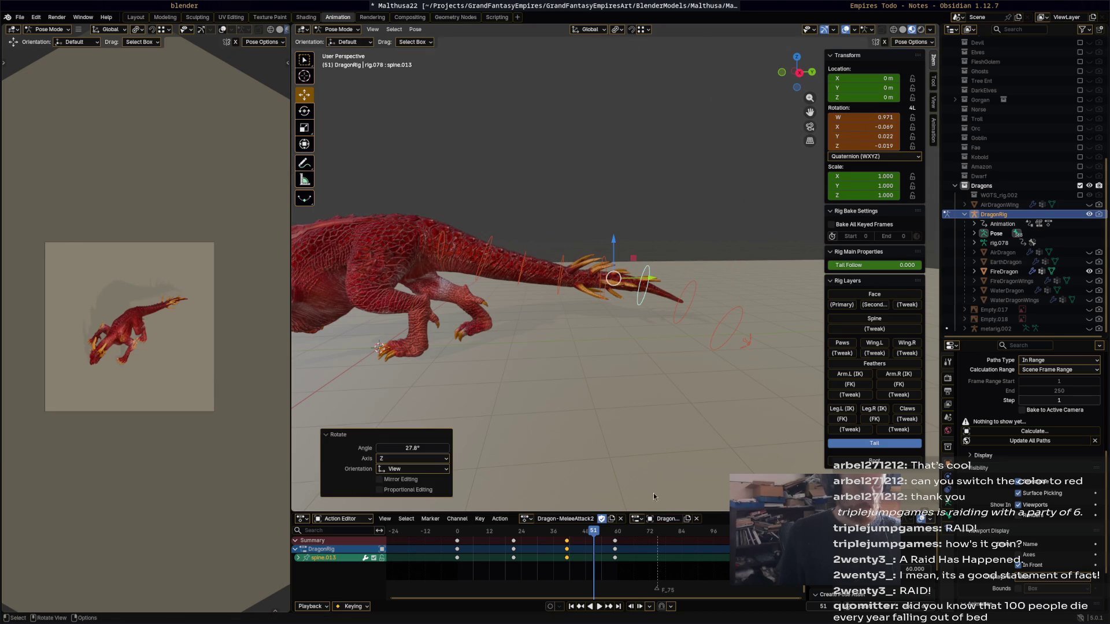
key(i)
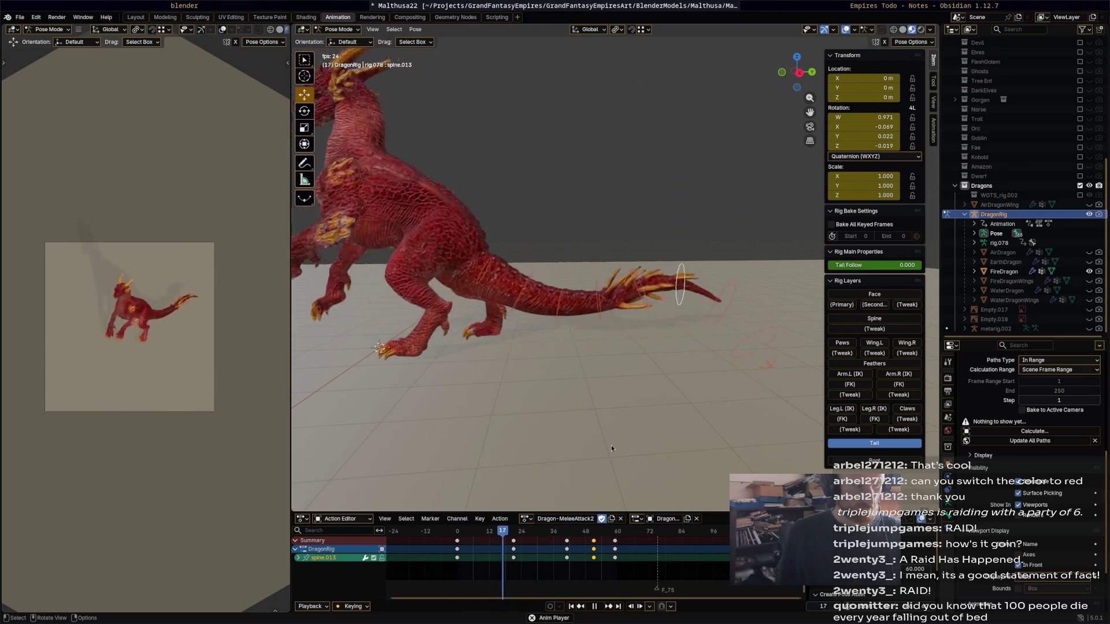
key(space)
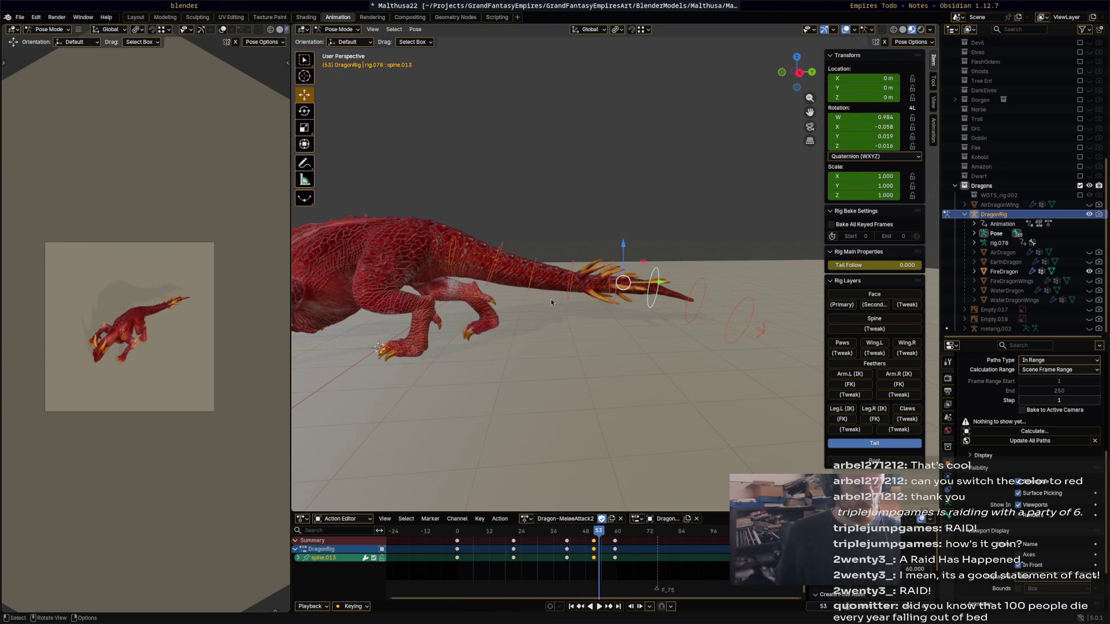
key(space)
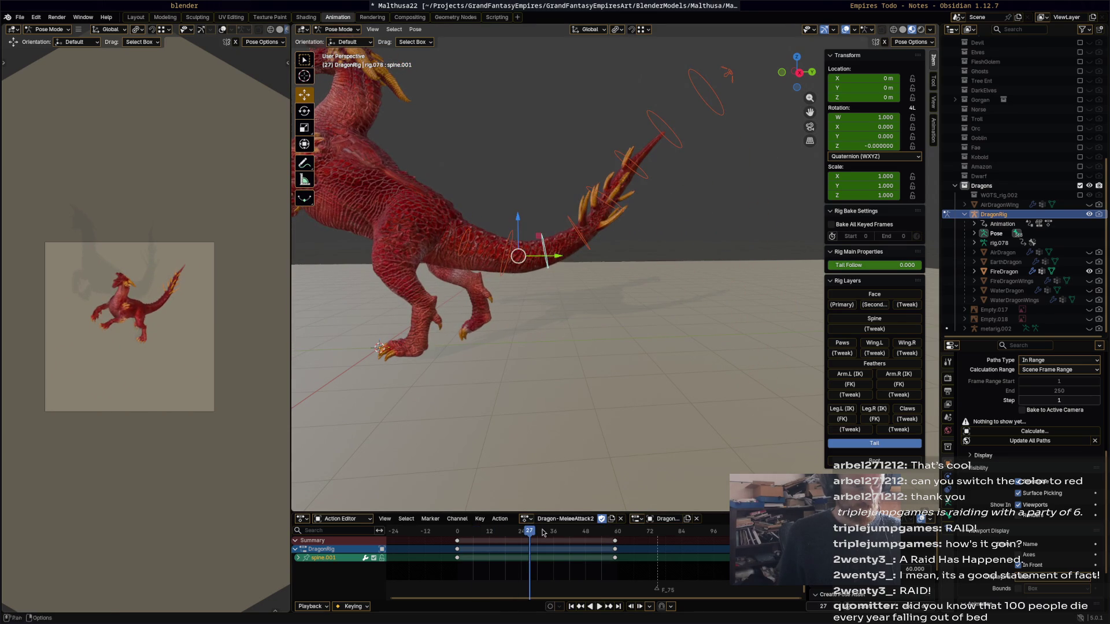
drag(526, 535, 496, 533)
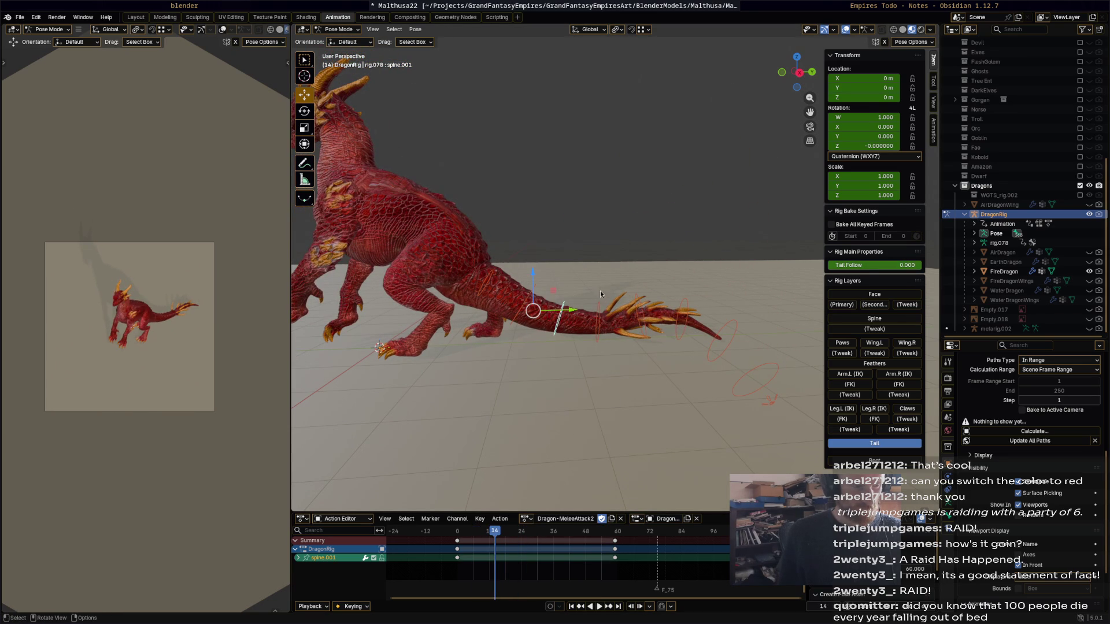
Bend the spine.002 bone into a new pose keyed at frame 43 and replay the lunge.
key(bracketright)
key(r)
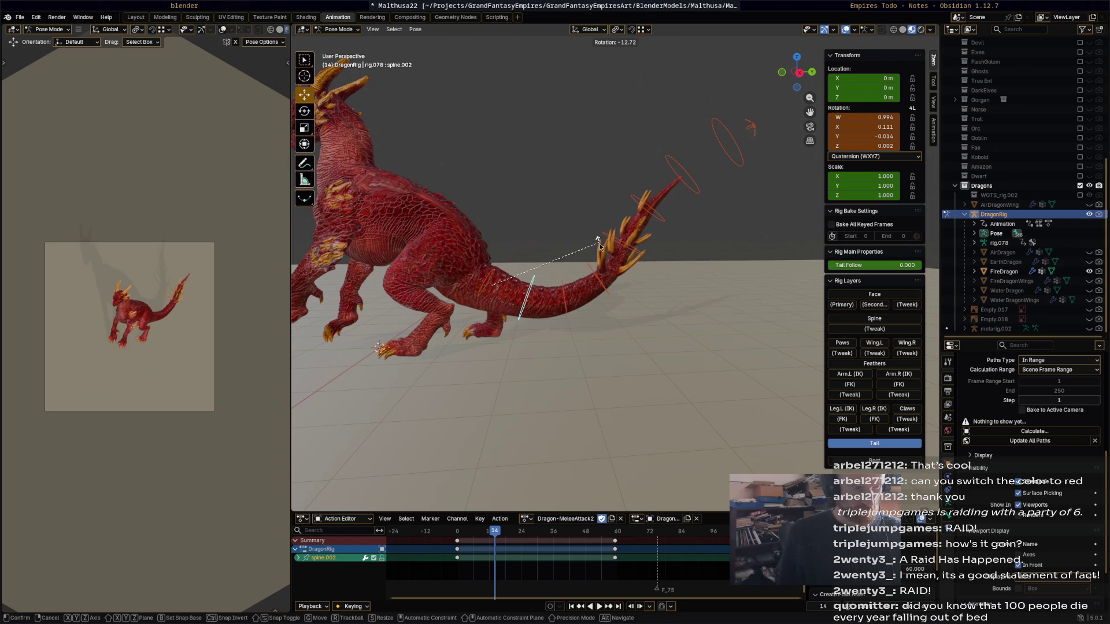
click(598, 239)
key(space)
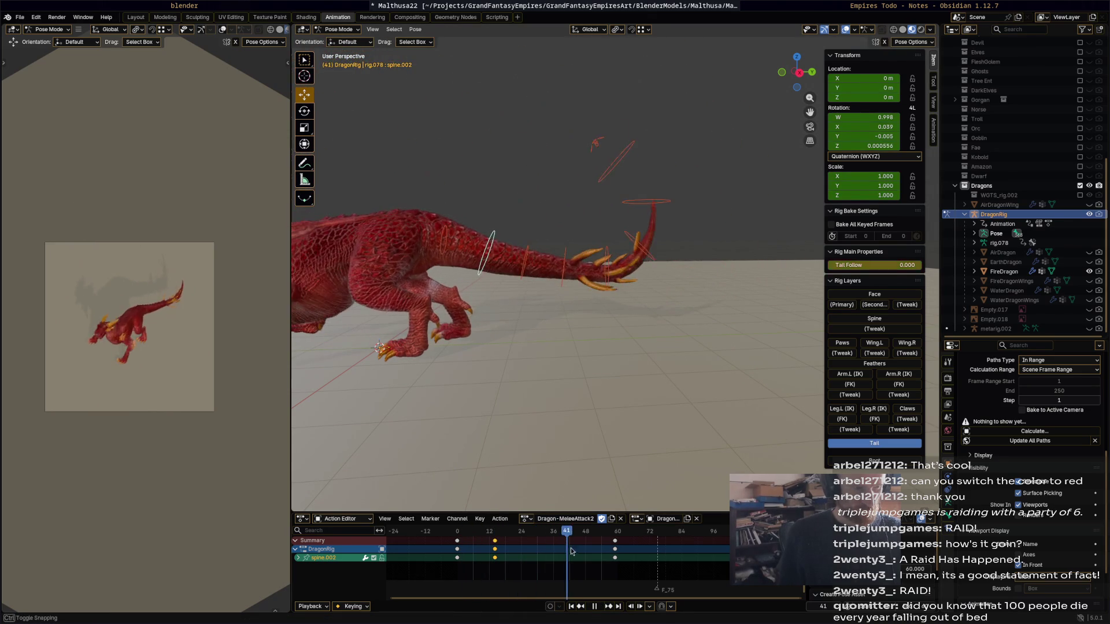
key(space)
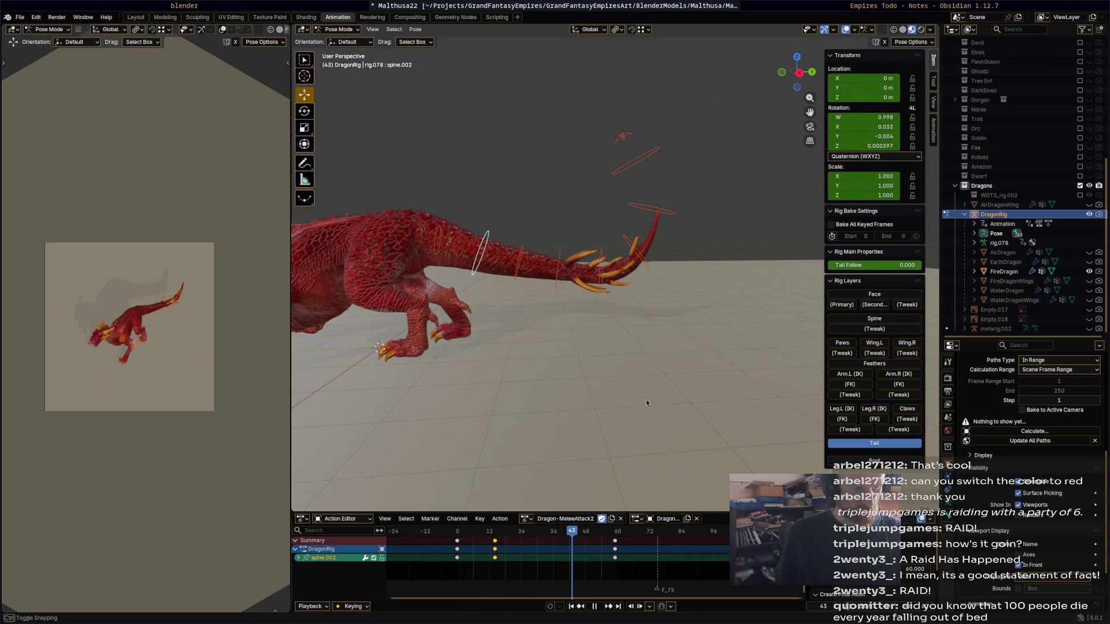
key(r)
click(628, 419)
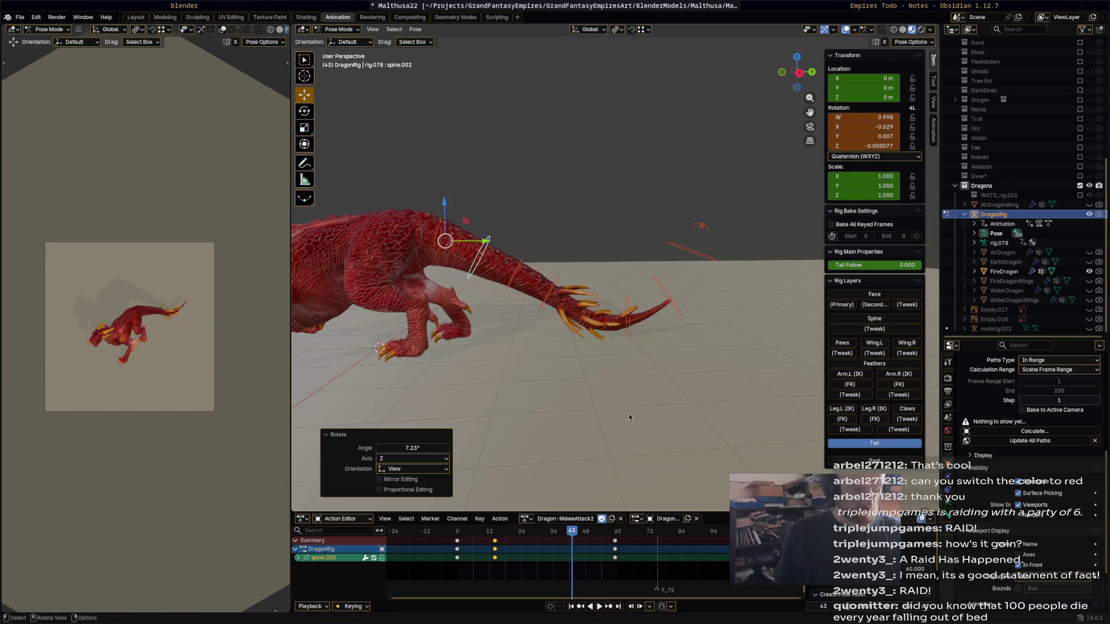
key(i)
key(space)
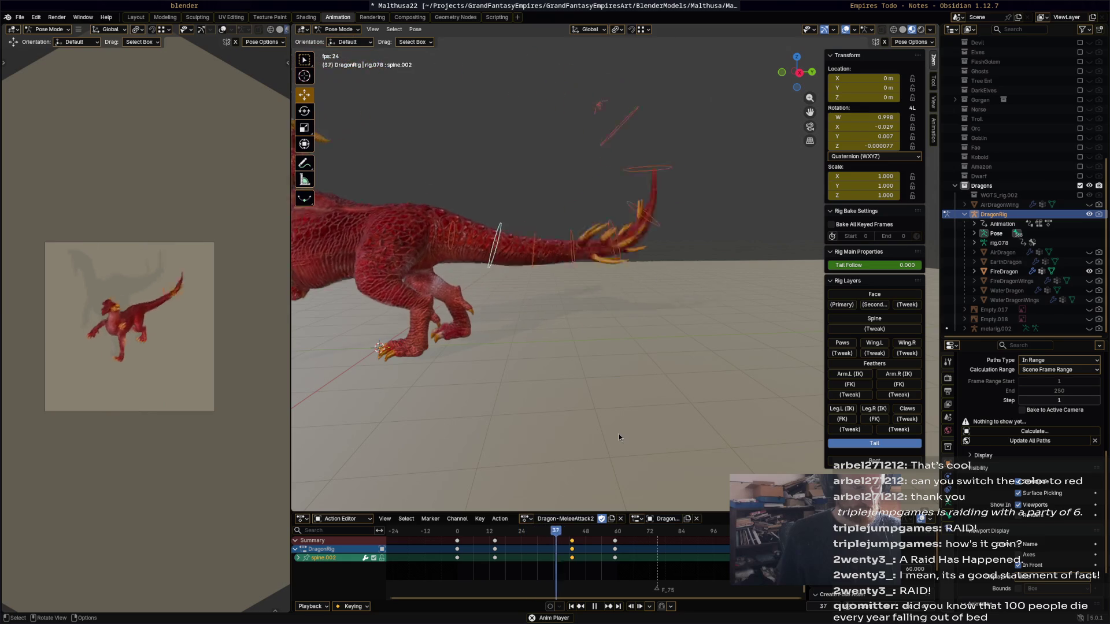
key(space)
mouse_move(619, 434)
middle_down()
mouse_move(580, 378)
mouse_move(570, 552)
middle_up()
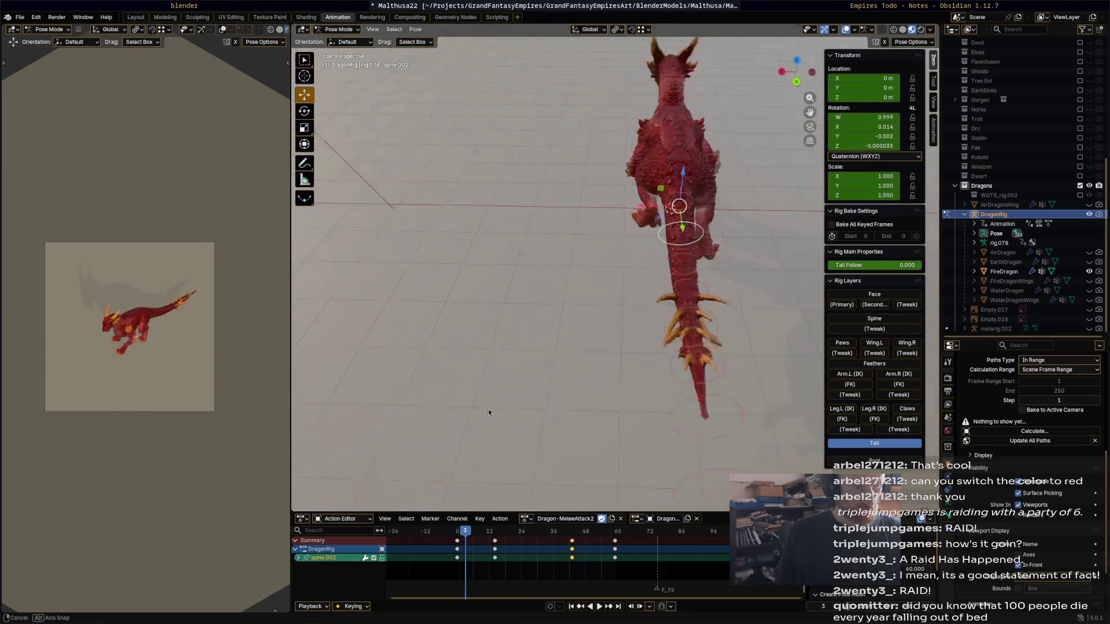
Rotate the tail bone spine.003 into a curl and key it at frame 15.
click(497, 531)
middle_drag(692, 323, 714, 352)
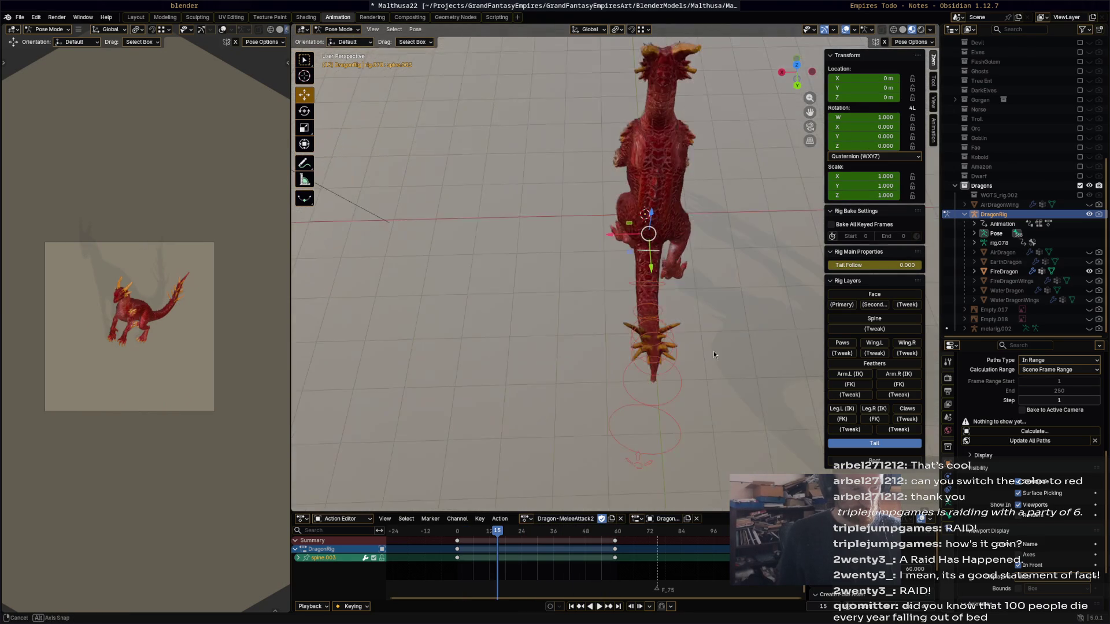
click(617, 338)
key(r)
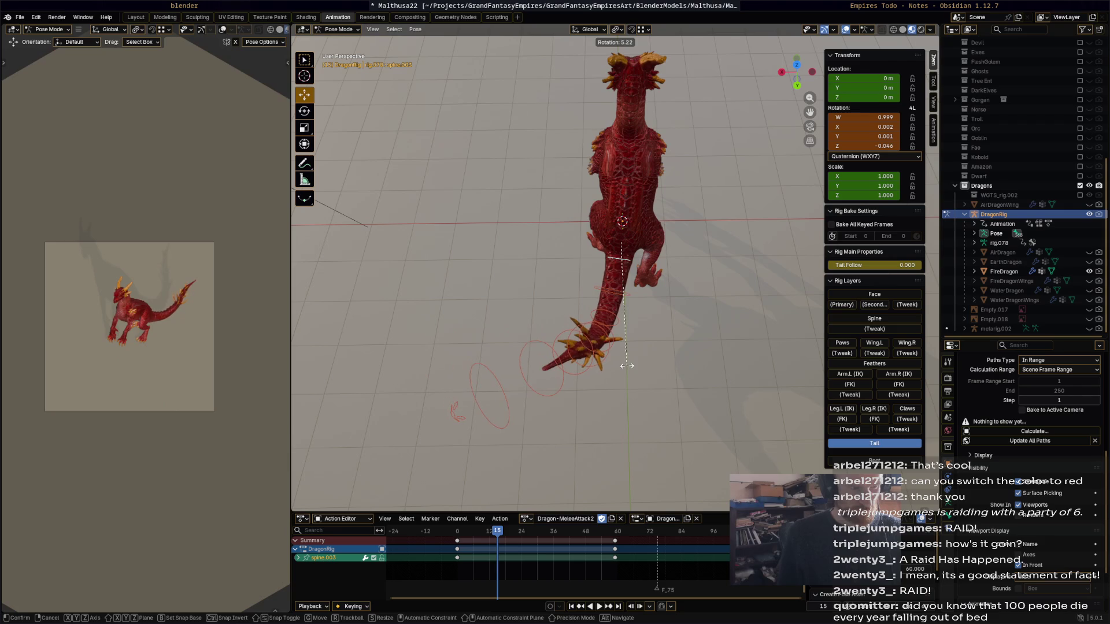
click(628, 367)
key(i)
key(space)
click(570, 535)
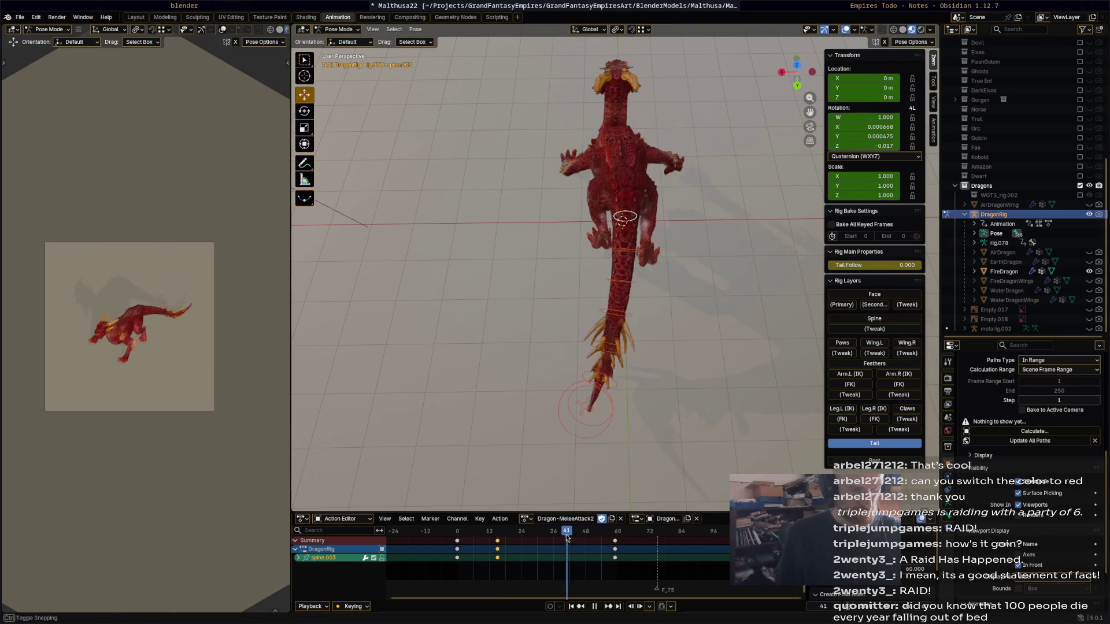
key(space)
Key a second spine.003 tail curl at frame 41 and play the swing through.
key(r)
click(721, 323)
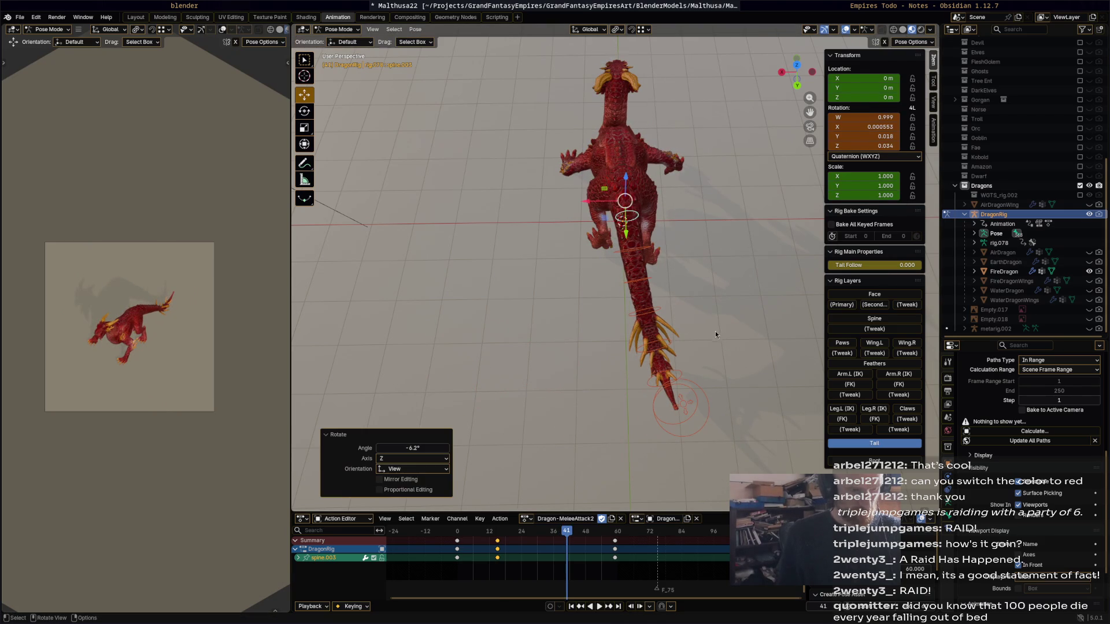
key(i)
key(space)
middle_drag(718, 334, 671, 324)
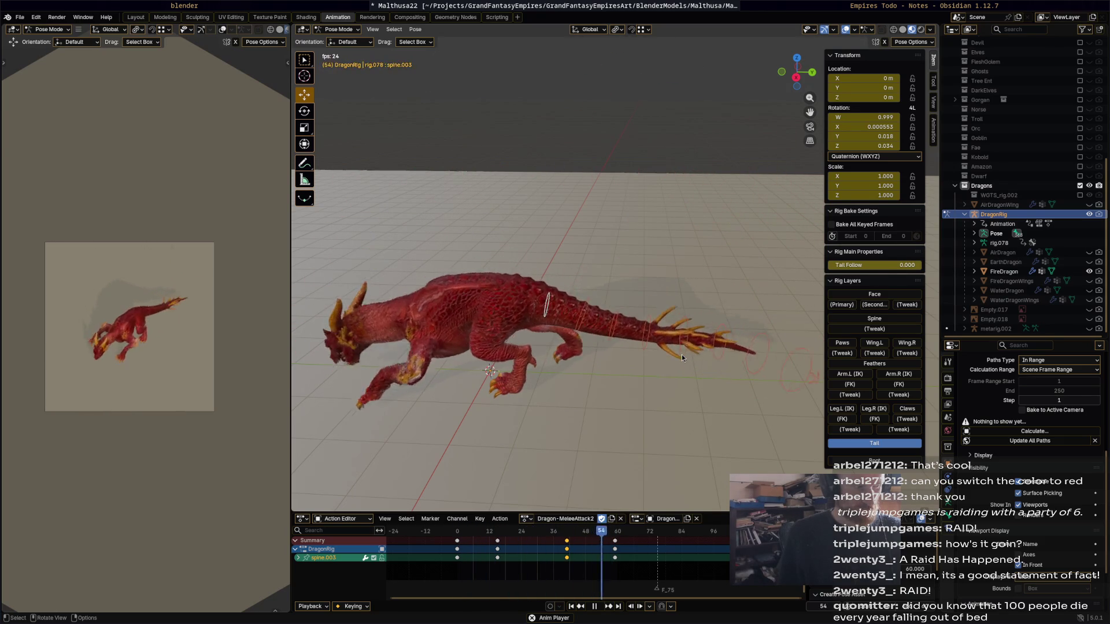
key(space)
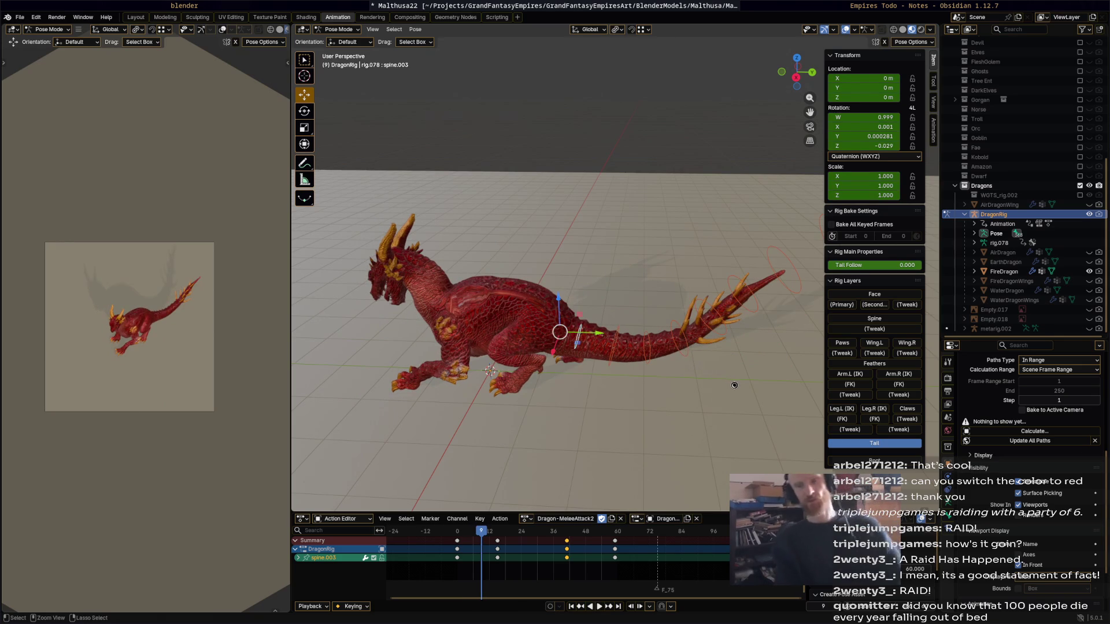
Save the blend file and show the FireDragonWings collection with its wing rig bones.
key(ctrl+s)
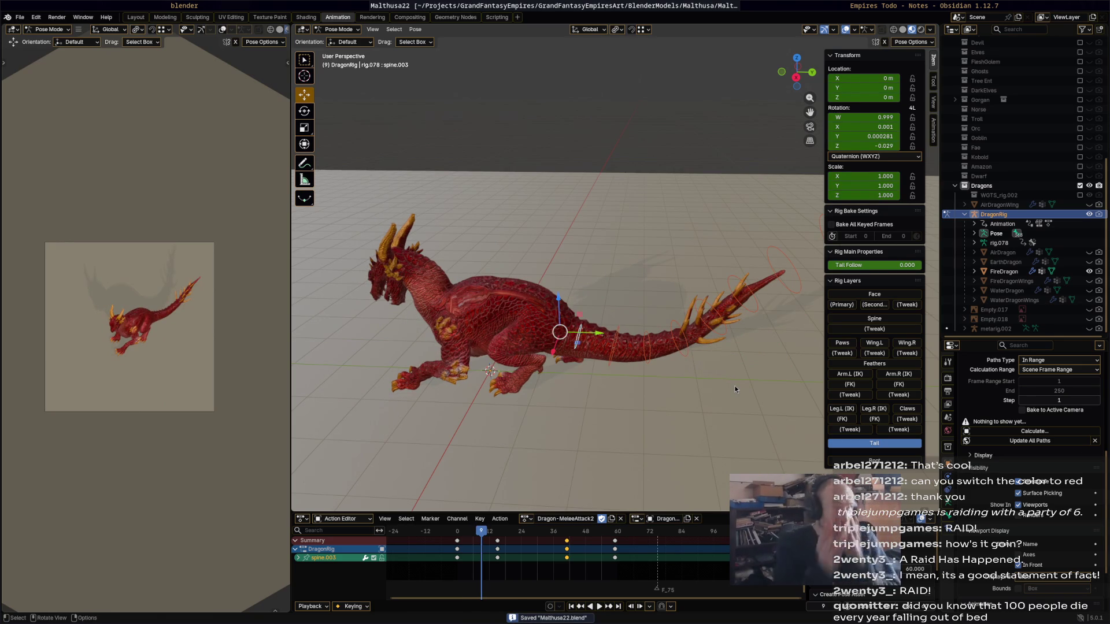
click(1090, 281)
middle_drag(698, 292, 608, 220)
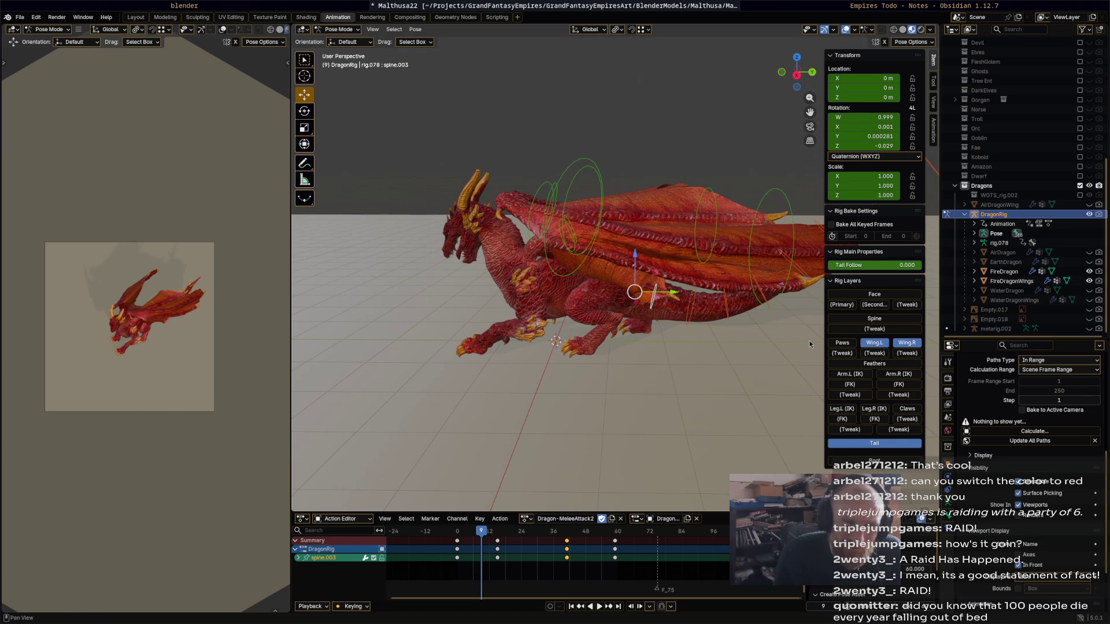
middle_drag(594, 301, 703, 373)
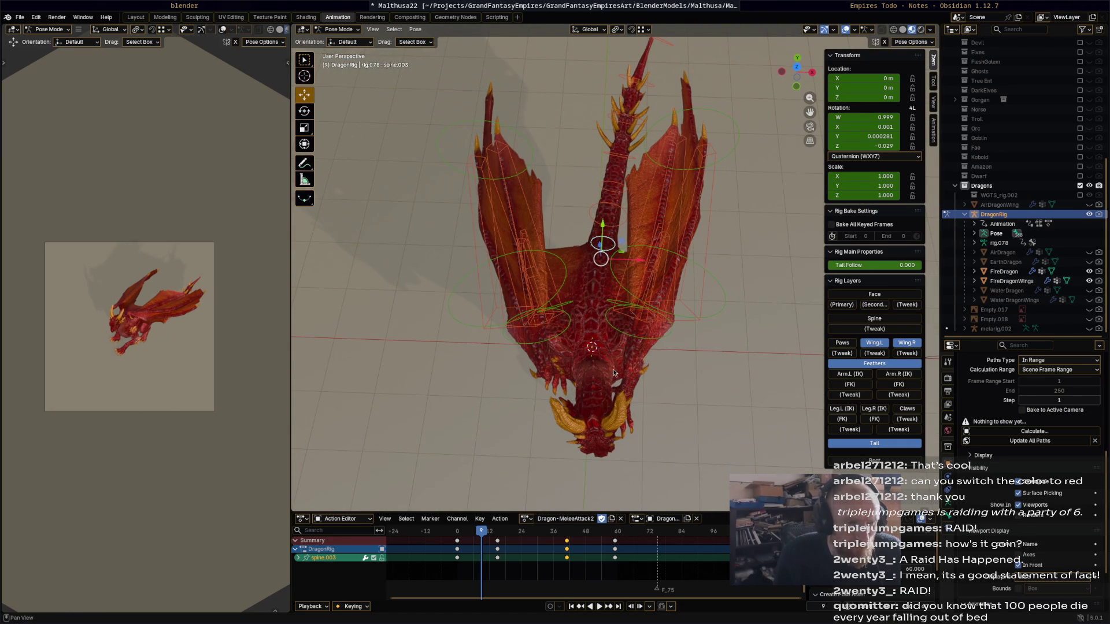
middle_drag(618, 322, 653, 289)
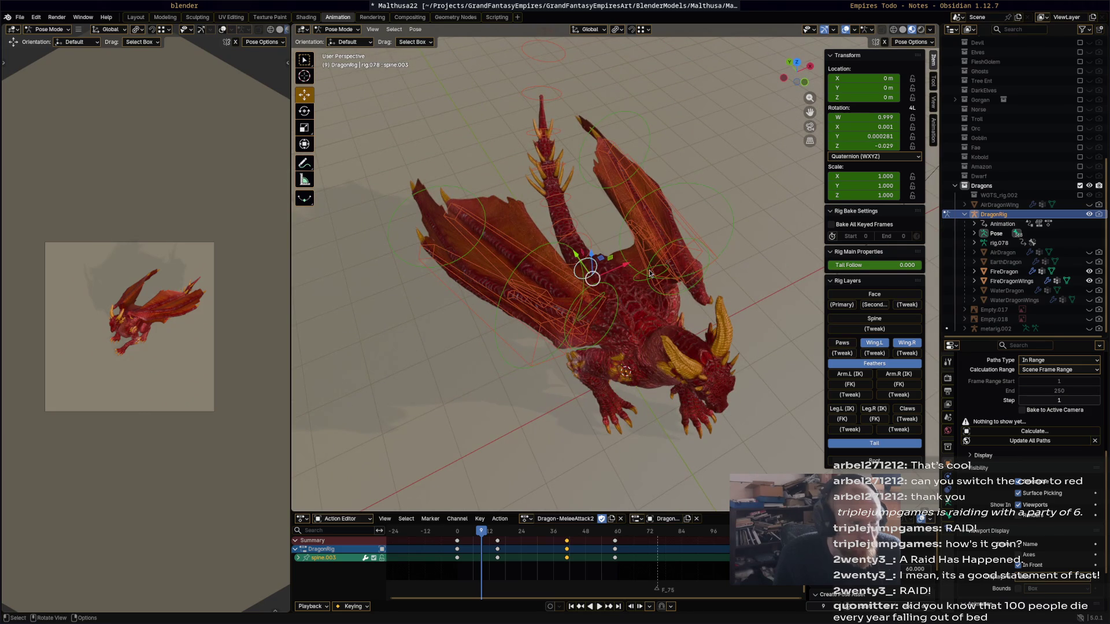
click(649, 274)
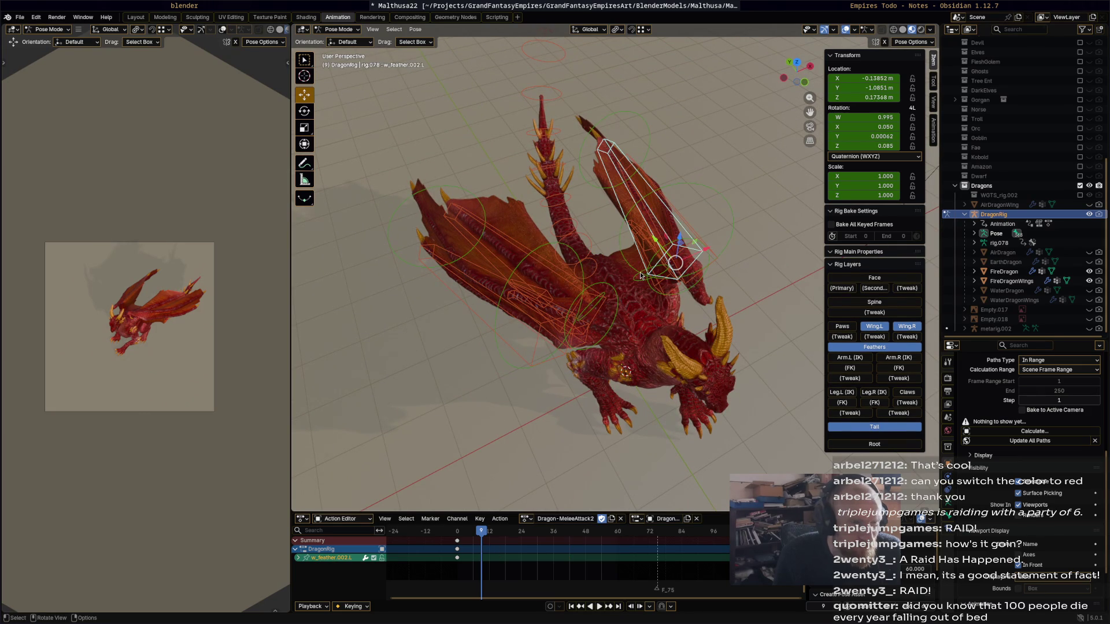
Try a left wing rotation facing the dragon, undo it and return to frame 24.
key(space)
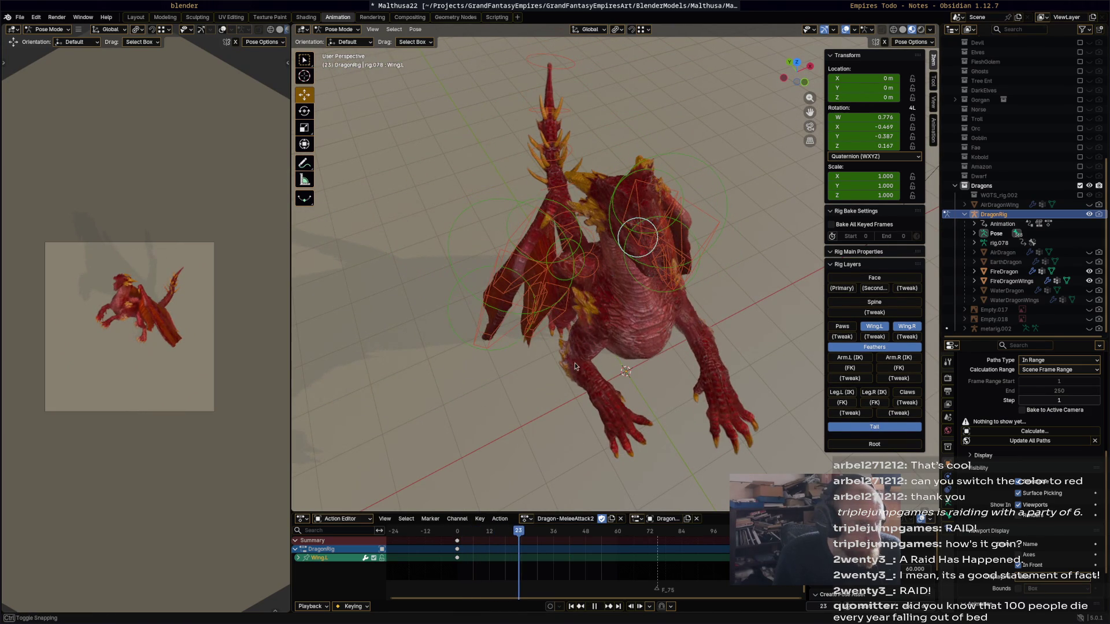
middle_drag(574, 363, 761, 347)
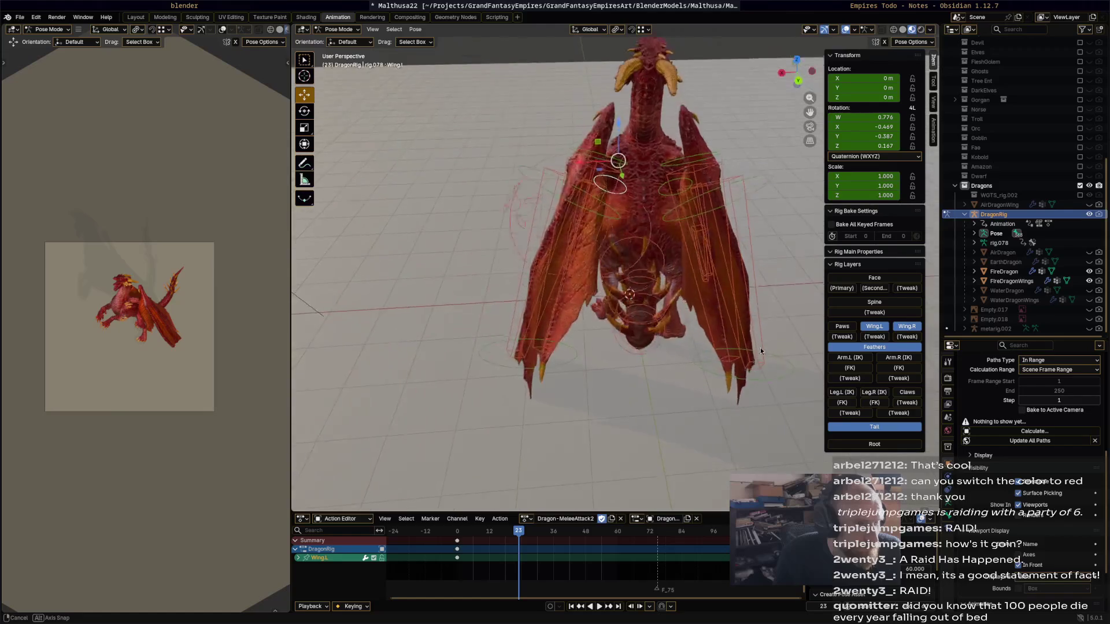
middle_drag(760, 348, 761, 372)
key(r)
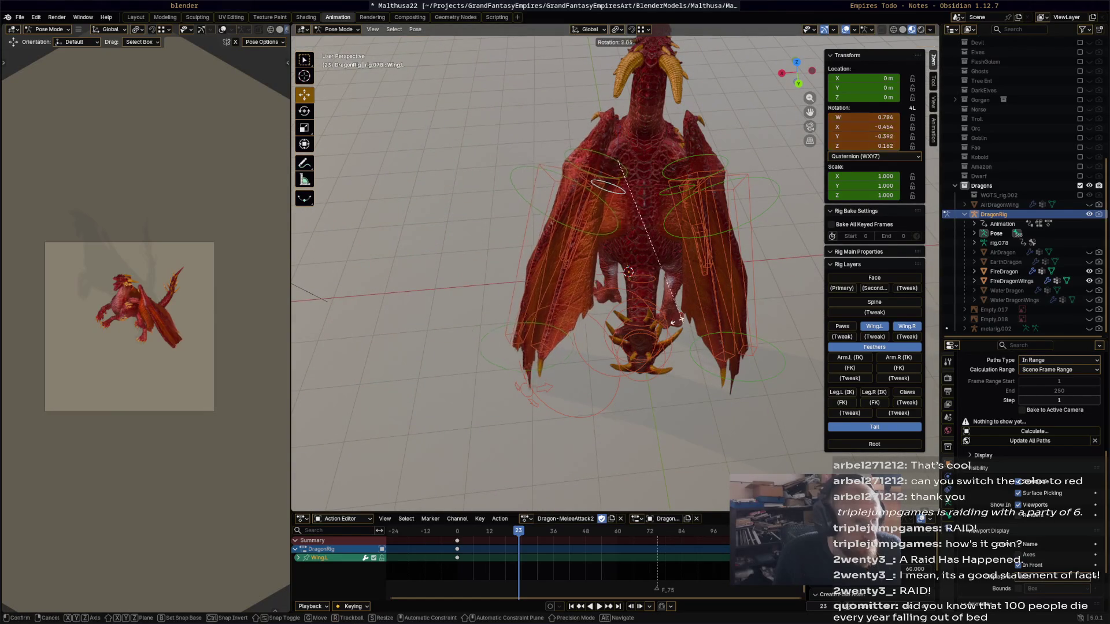
click(605, 153)
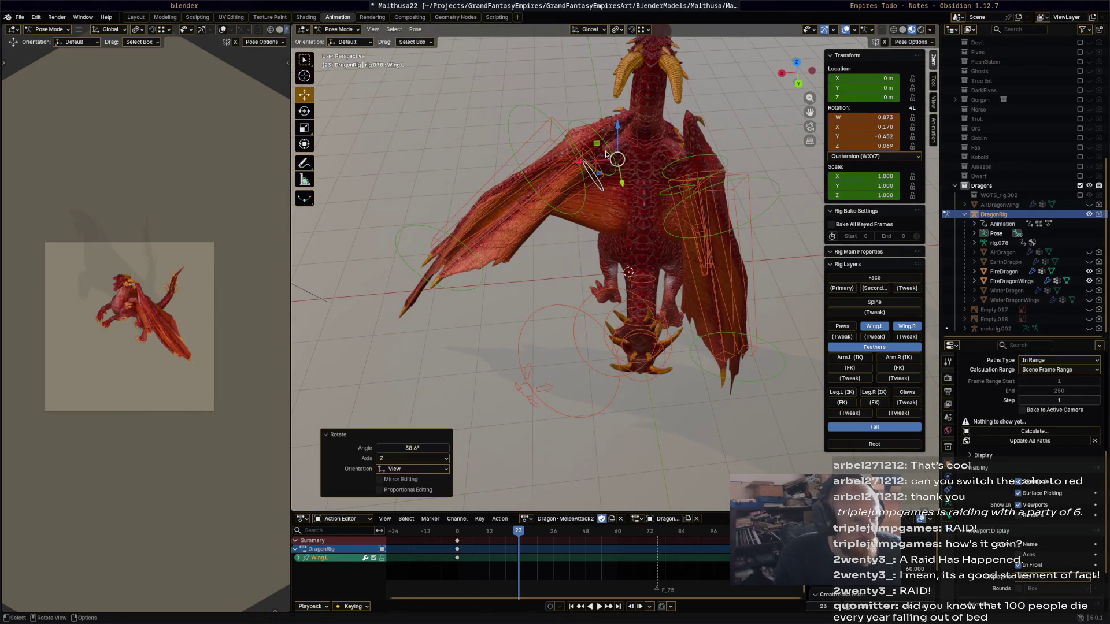
click(612, 160)
key(ctrl+z)
key(ctrl+z)
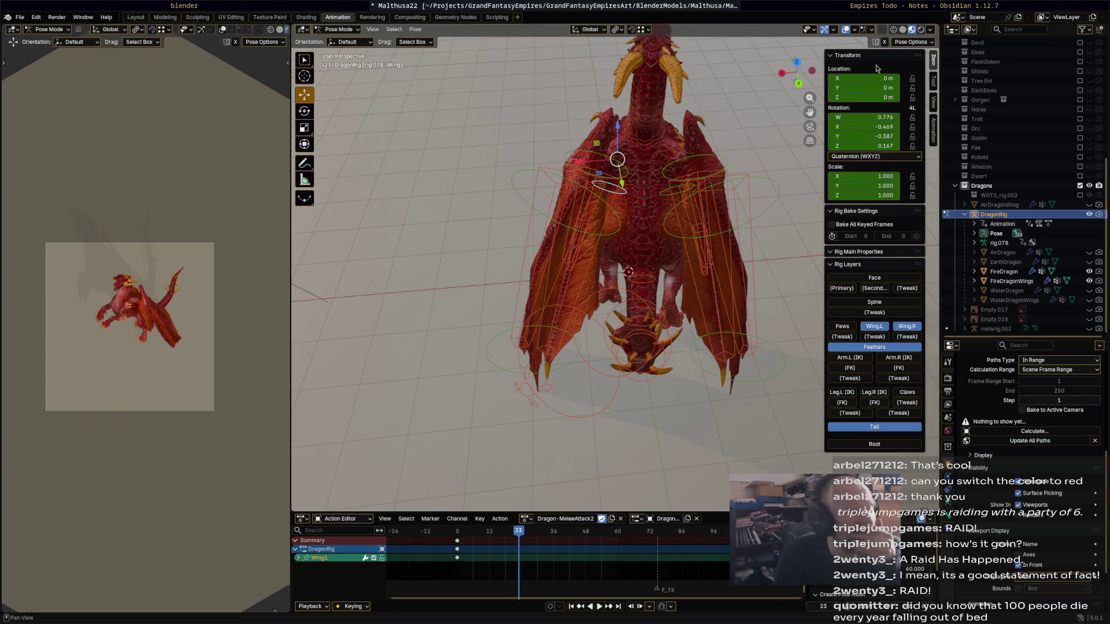
mouse_move(671, 191)
middle_down()
mouse_move(704, 145)
mouse_move(655, 177)
middle_up()
key(space)
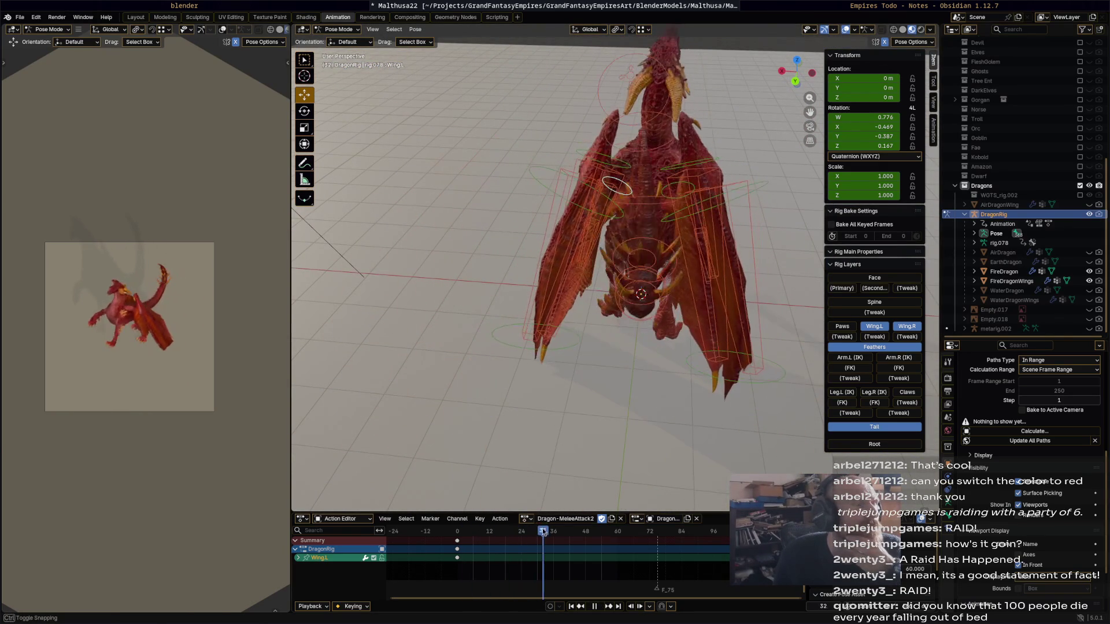
drag(551, 534, 522, 532)
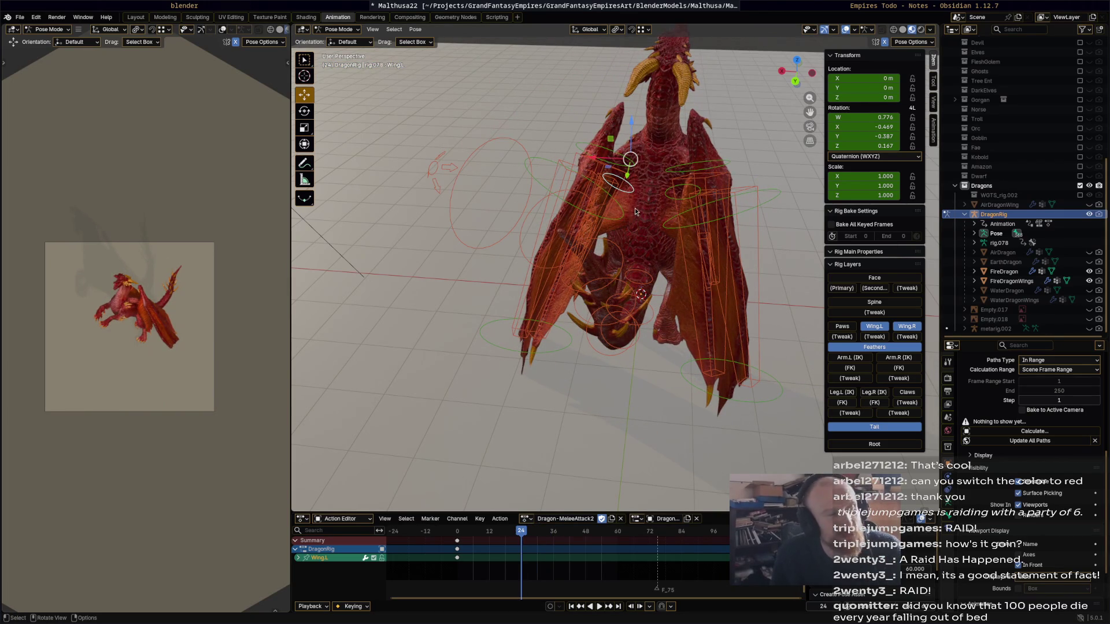
Rotate Wing.L, Wing.001.L and the next wing bones into a broader raised spread at frame 24.
key(r)
click(617, 192)
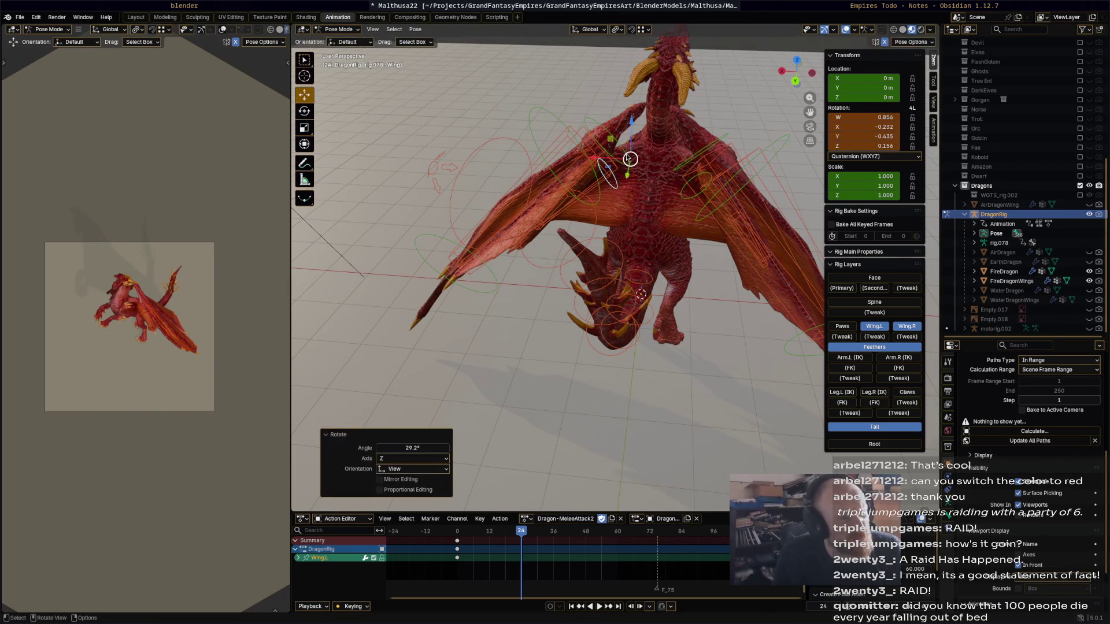
click(628, 158)
key(r)
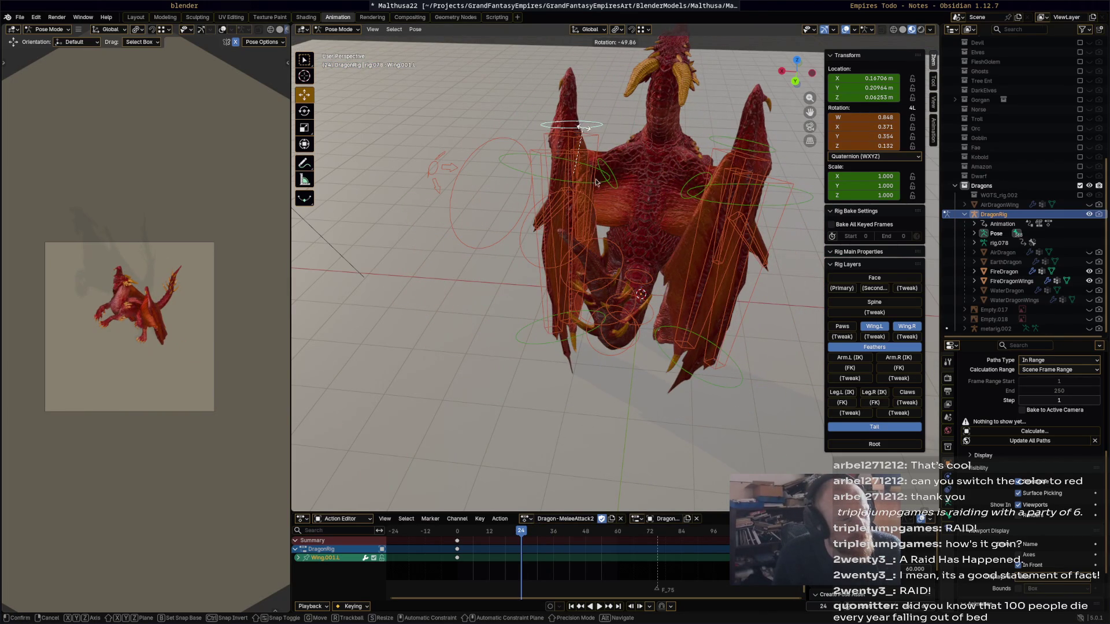
click(594, 186)
key(r)
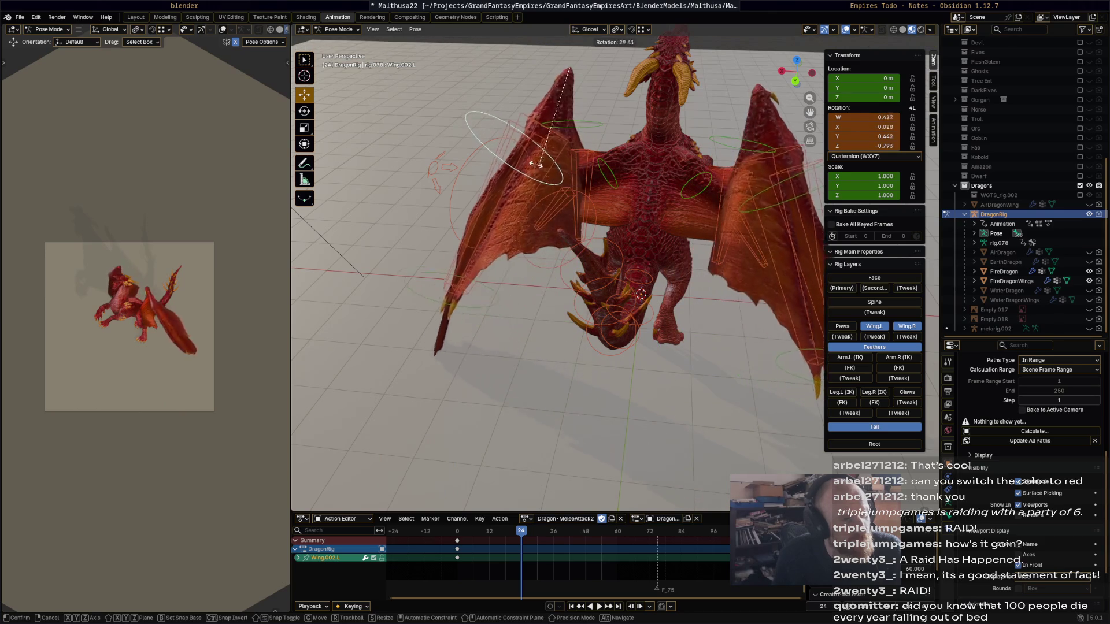
click(537, 165)
middle_drag(536, 165, 607, 170)
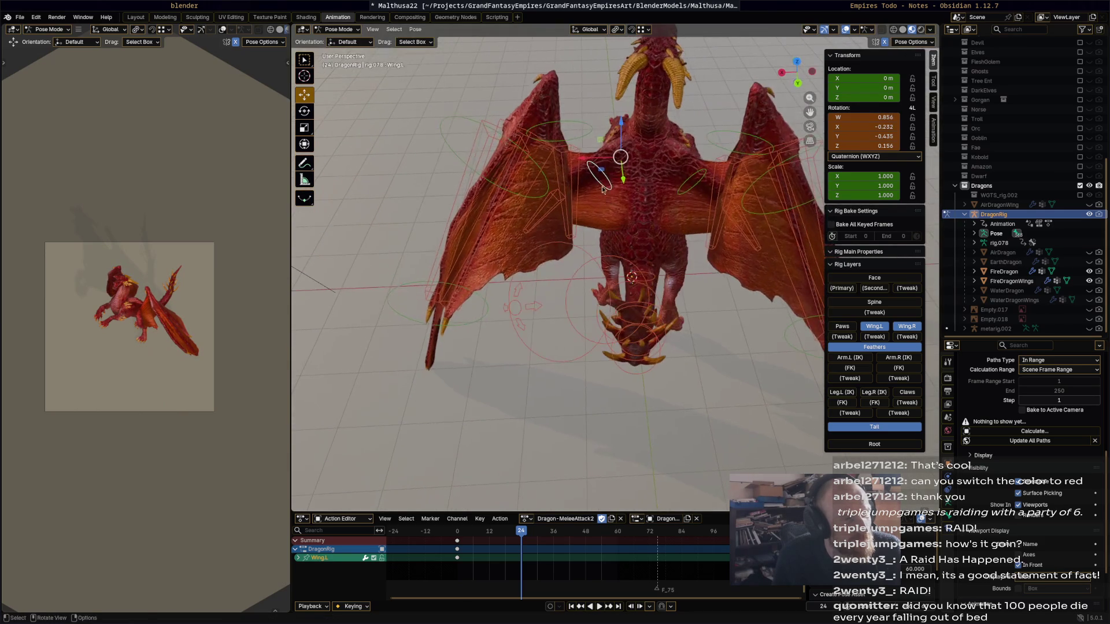
click(597, 158)
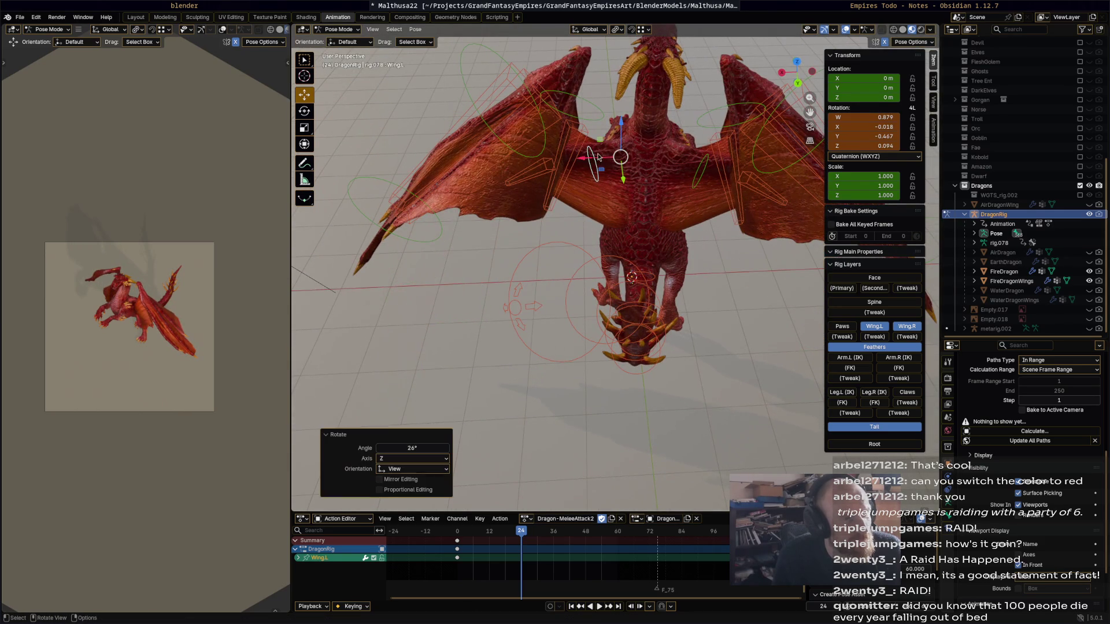
click(551, 166)
mouse_move(594, 201)
middle_down()
mouse_move(619, 145)
mouse_move(598, 180)
middle_up()
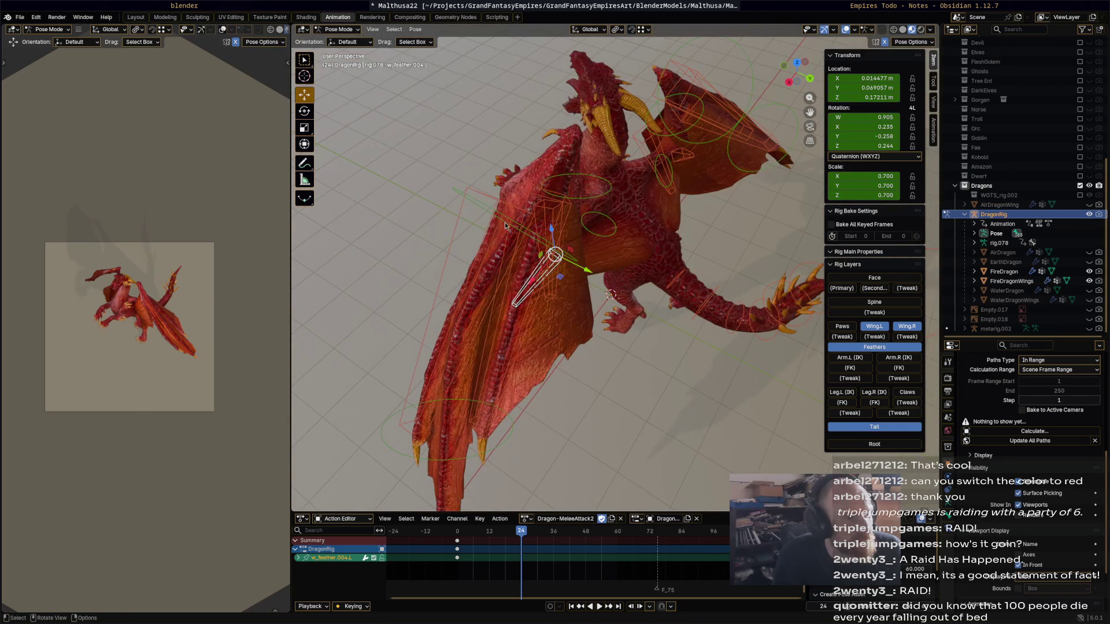
Rotate one more left wing bone outward at frame 24.
key(r)
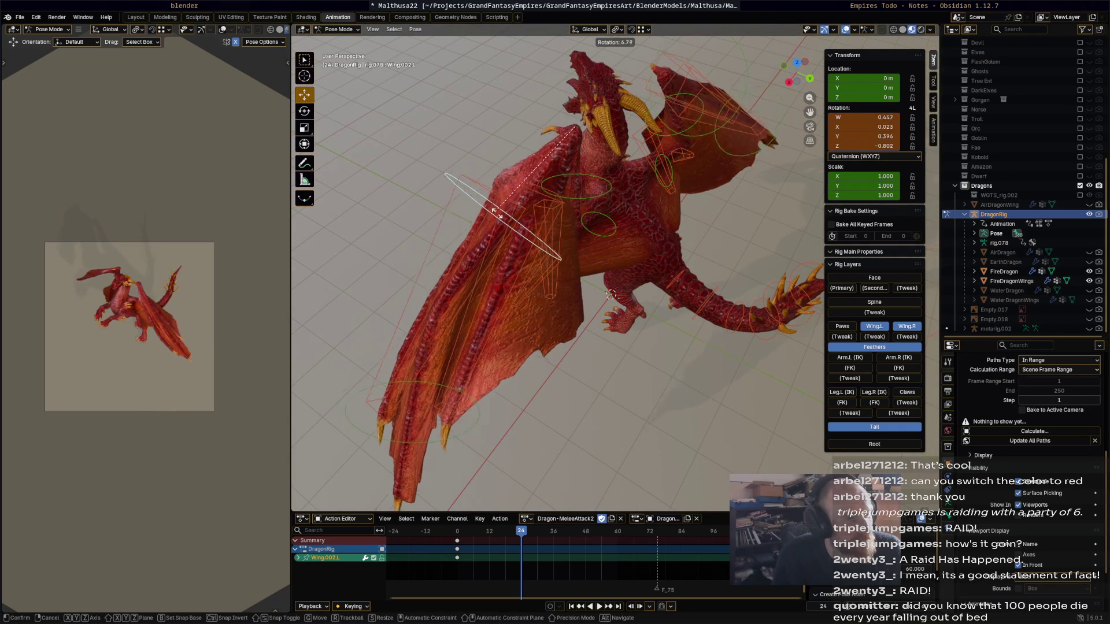
click(505, 251)
mouse_move(480, 246)
middle_down()
mouse_move(590, 192)
mouse_move(581, 183)
mouse_move(591, 231)
mouse_move(573, 189)
middle_up()
Select the left feather bones w_feather.004.L, .003.L and .002.L and reach the Pose menu.
click(575, 250)
shift+click(600, 228)
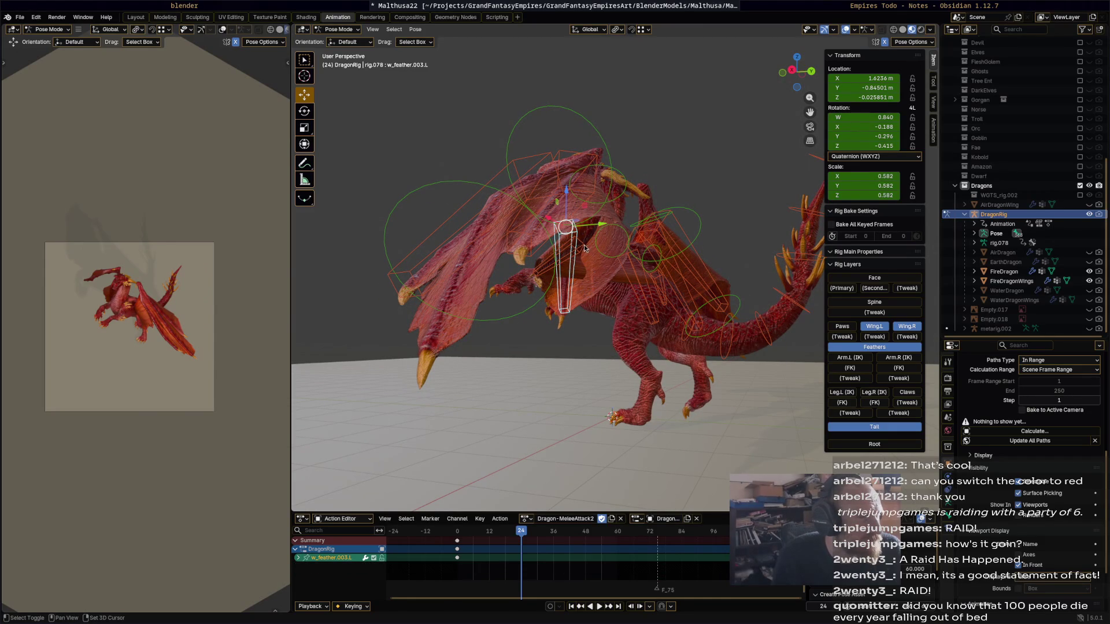
shift+click(547, 159)
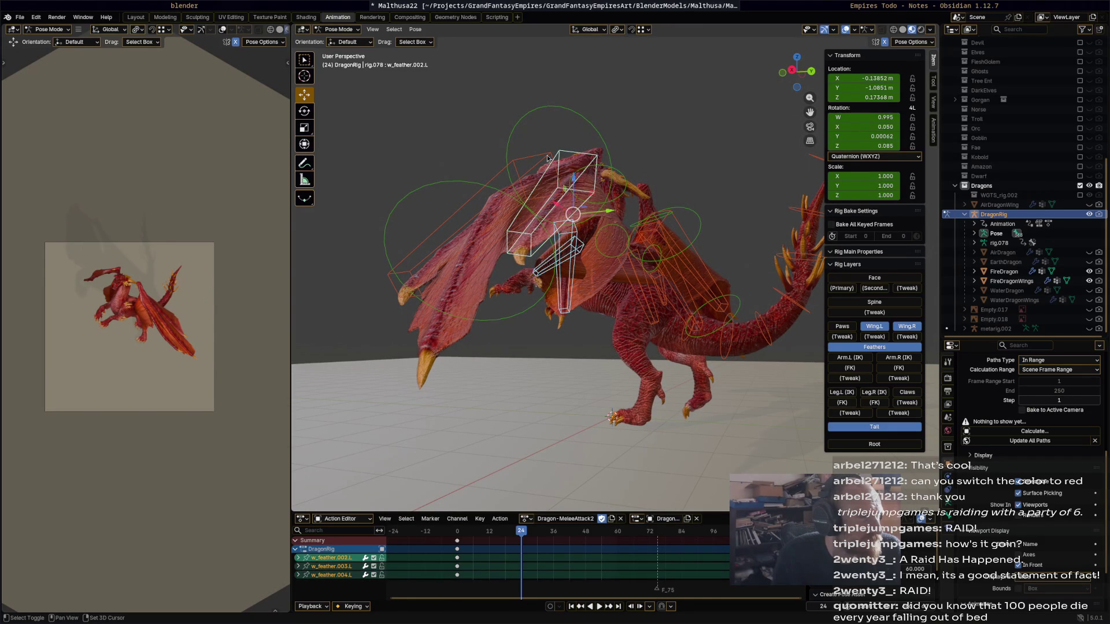
click(415, 28)
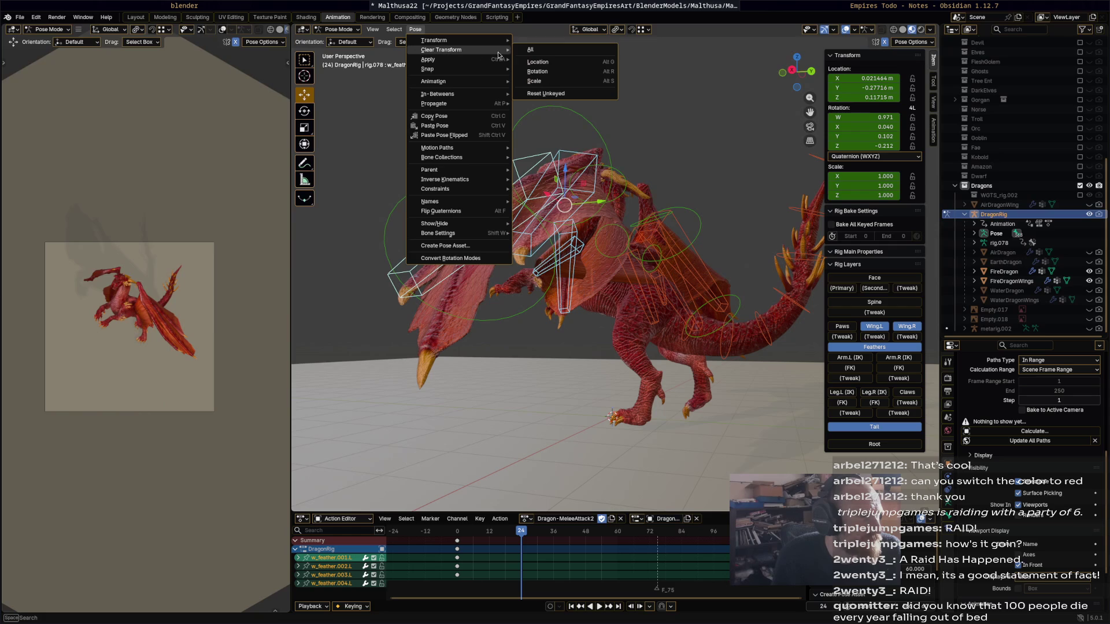
Clear all transforms on the feather bones, select the whole rig and replay the attack.
click(529, 50)
scroll(572, 164, up, 4)
mouse_move(572, 164)
middle_down()
mouse_move(576, 181)
mouse_move(500, 148)
mouse_move(551, 148)
mouse_move(536, 219)
mouse_move(449, 165)
mouse_move(550, 185)
middle_up()
scroll(576, 182, down, 4)
scroll(582, 174, up, 3)
scroll(581, 174, down, 3)
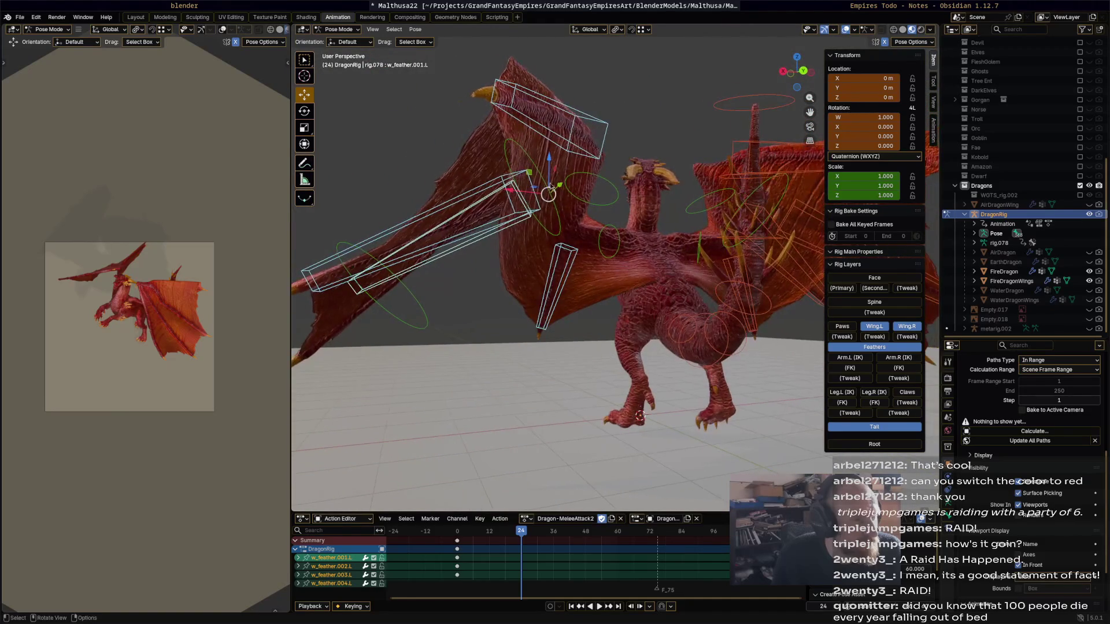
key(a)
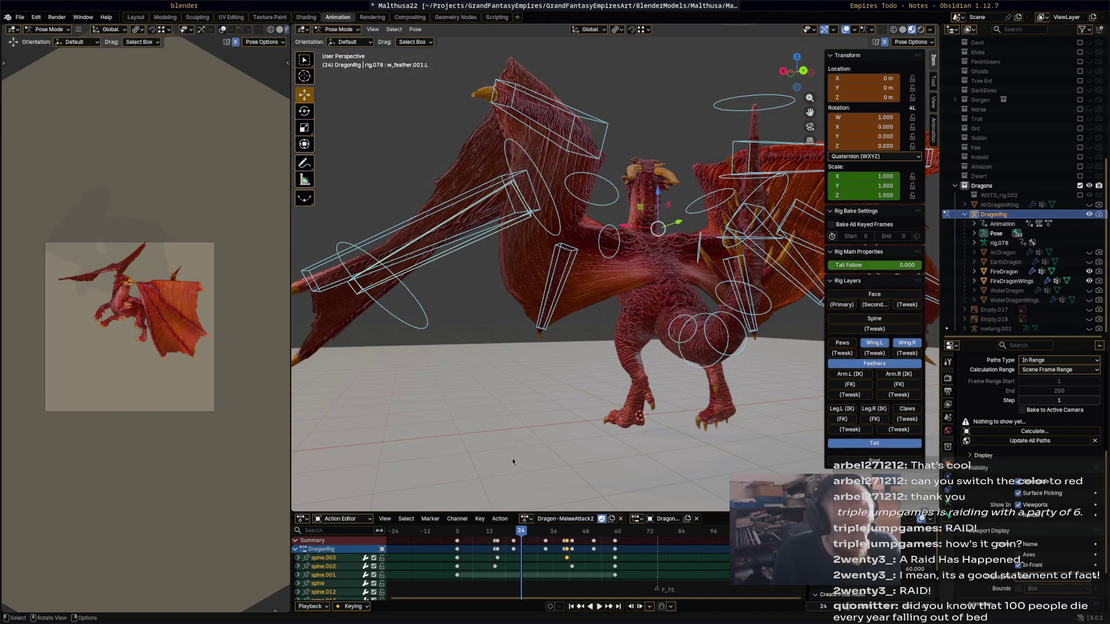
key(space)
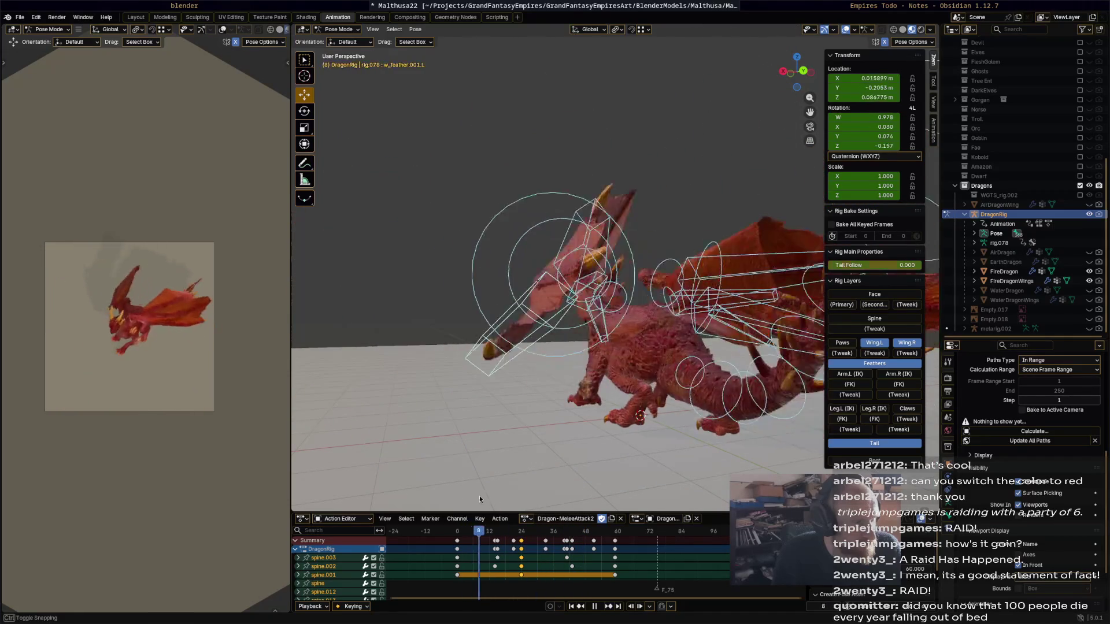
middle_drag(564, 402, 507, 445)
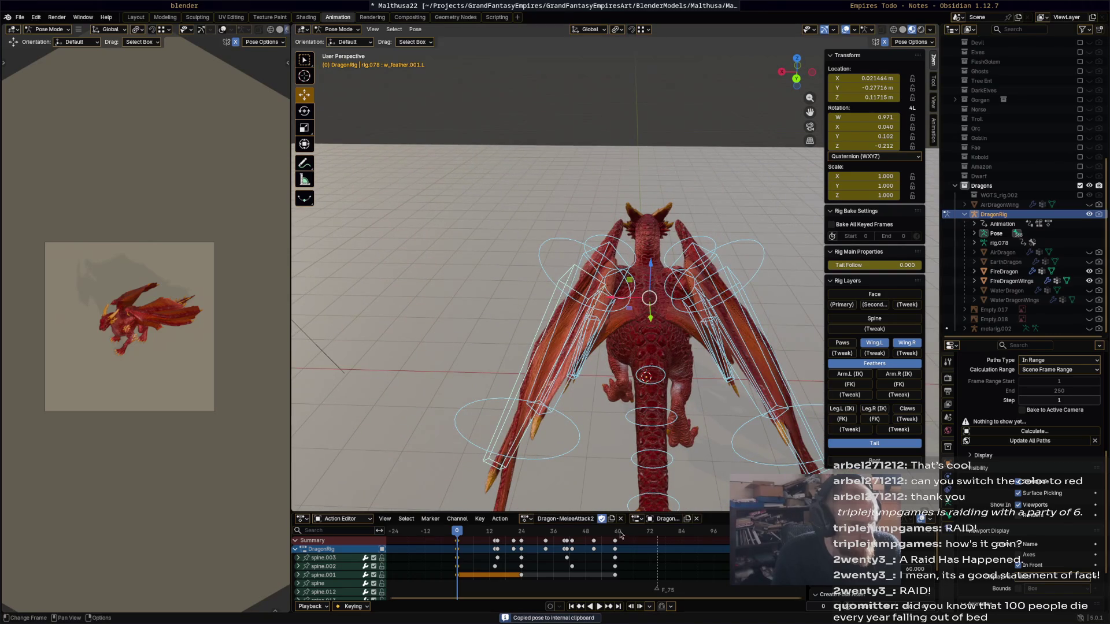
Jump to frame 59 for the pasted keys and replay the lunge from the start to review.
click(618, 532)
drag(617, 538, 615, 539)
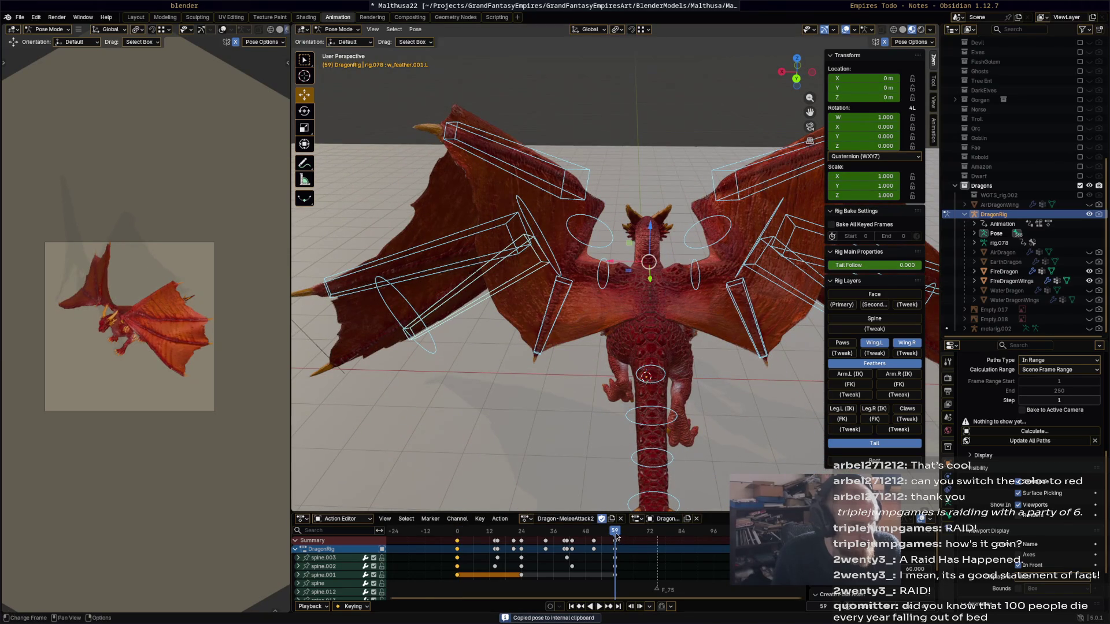
key(space)
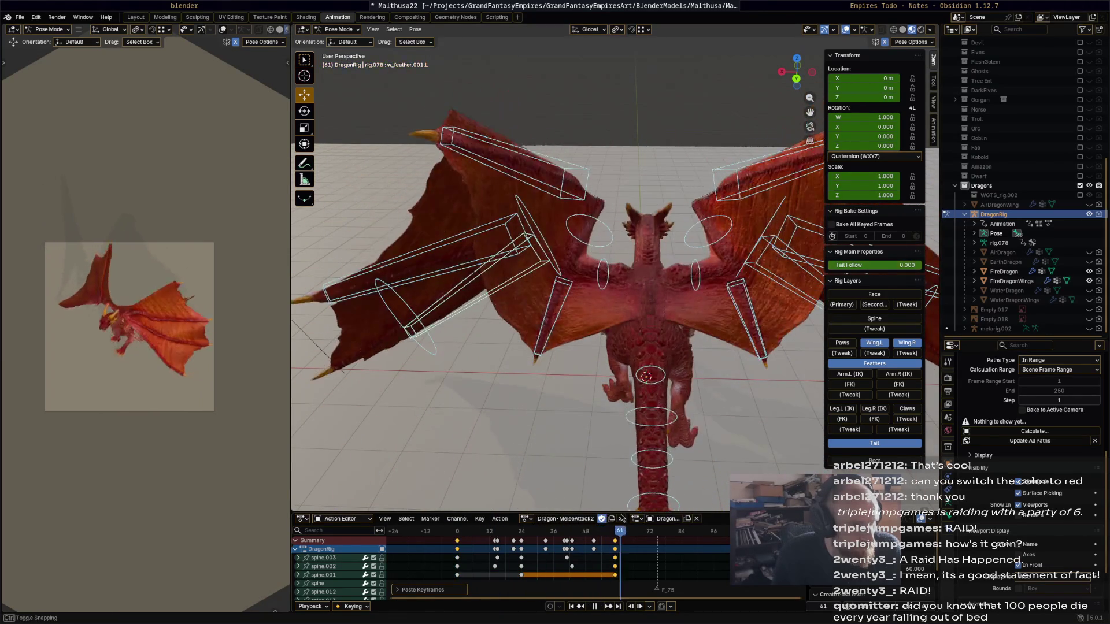
key(space)
click(457, 523)
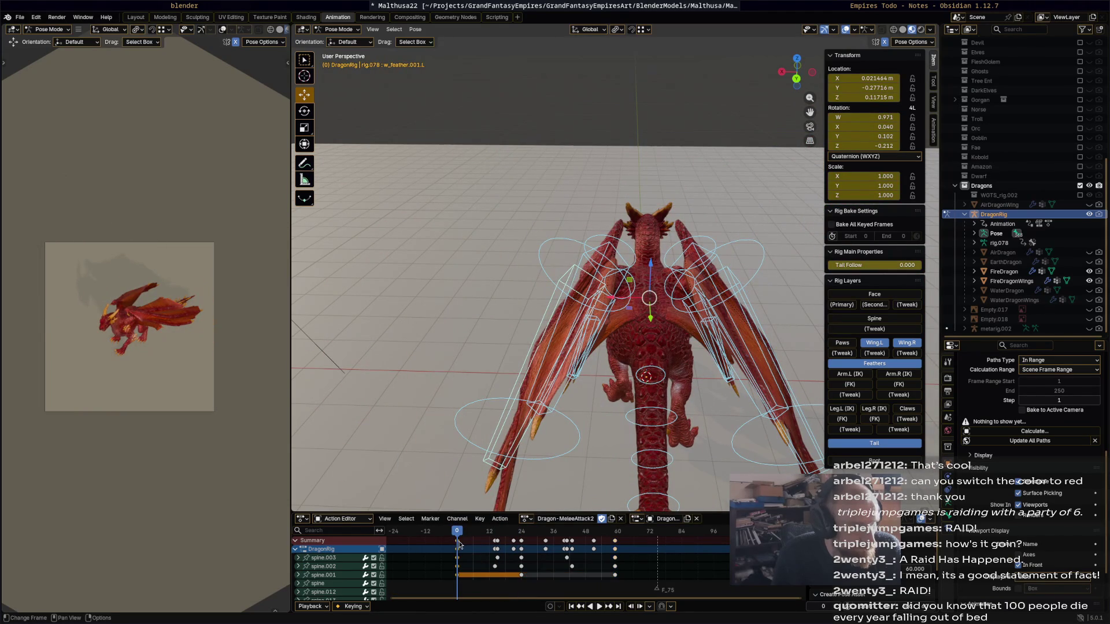
click(615, 531)
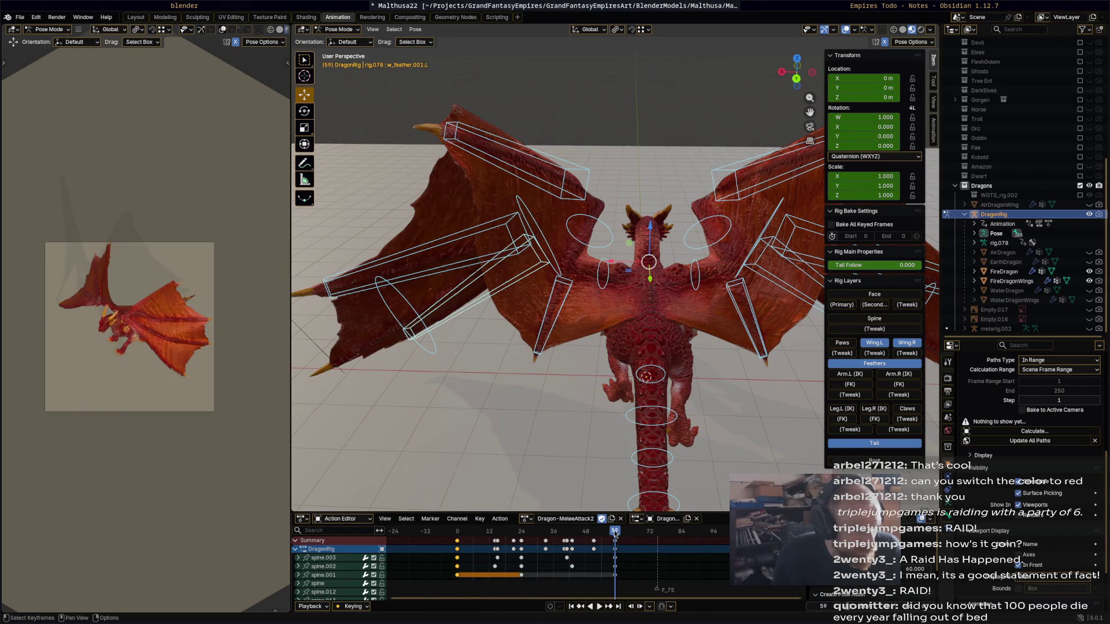
key(space)
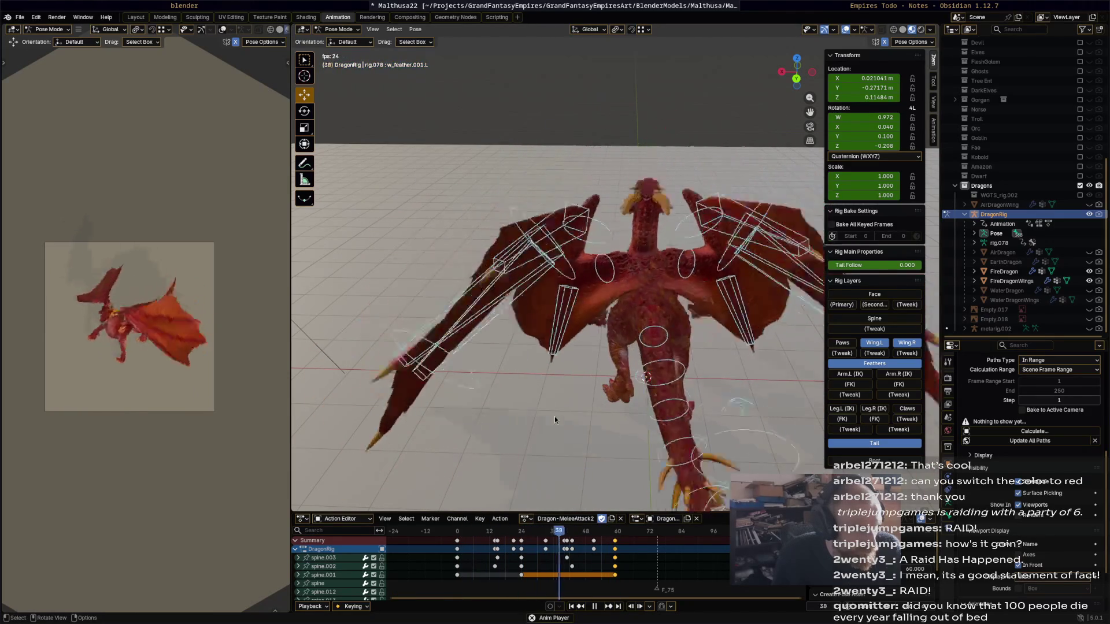
key(space)
Select a left feather bone and scrub back to frame 24 for posing.
click(598, 251)
mouse_move(599, 251)
middle_down()
mouse_move(650, 256)
mouse_move(549, 242)
middle_up()
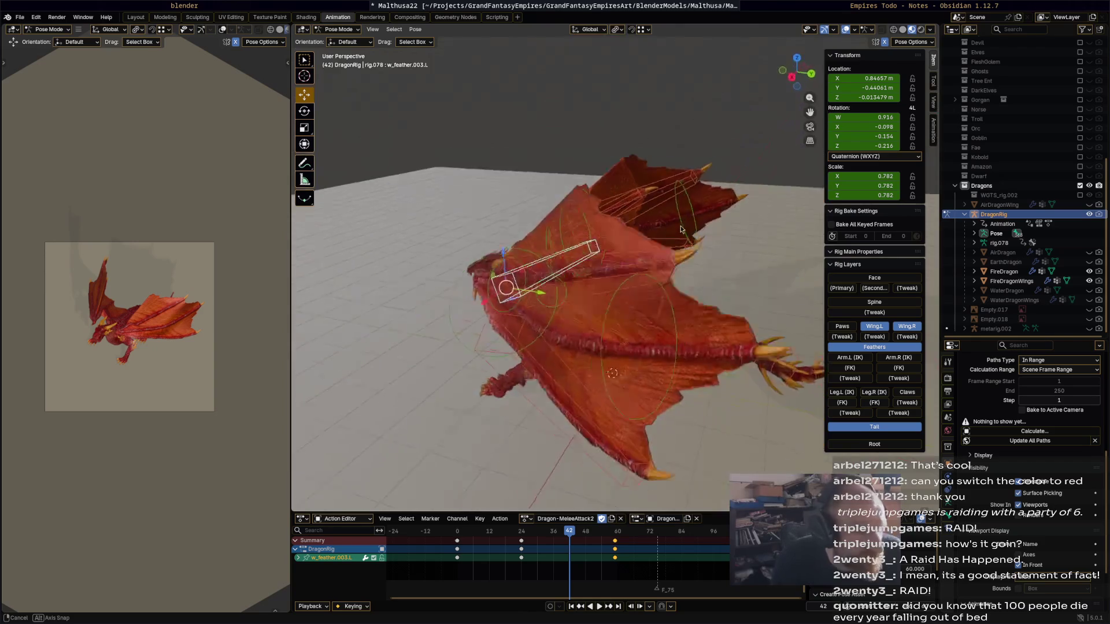
key(space)
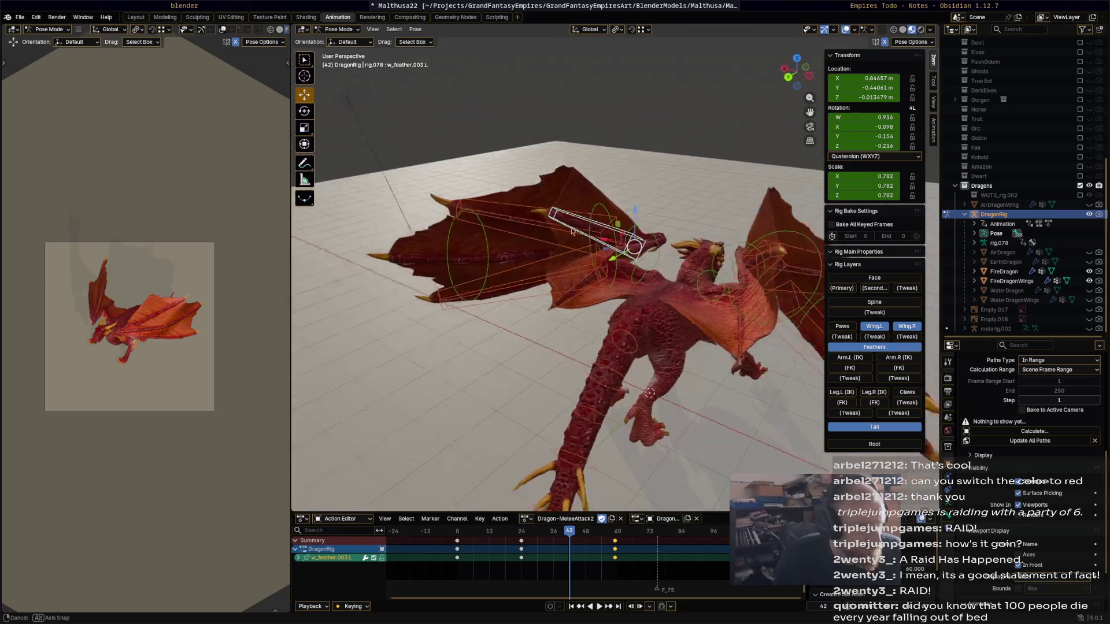
click(526, 535)
drag(527, 535, 521, 537)
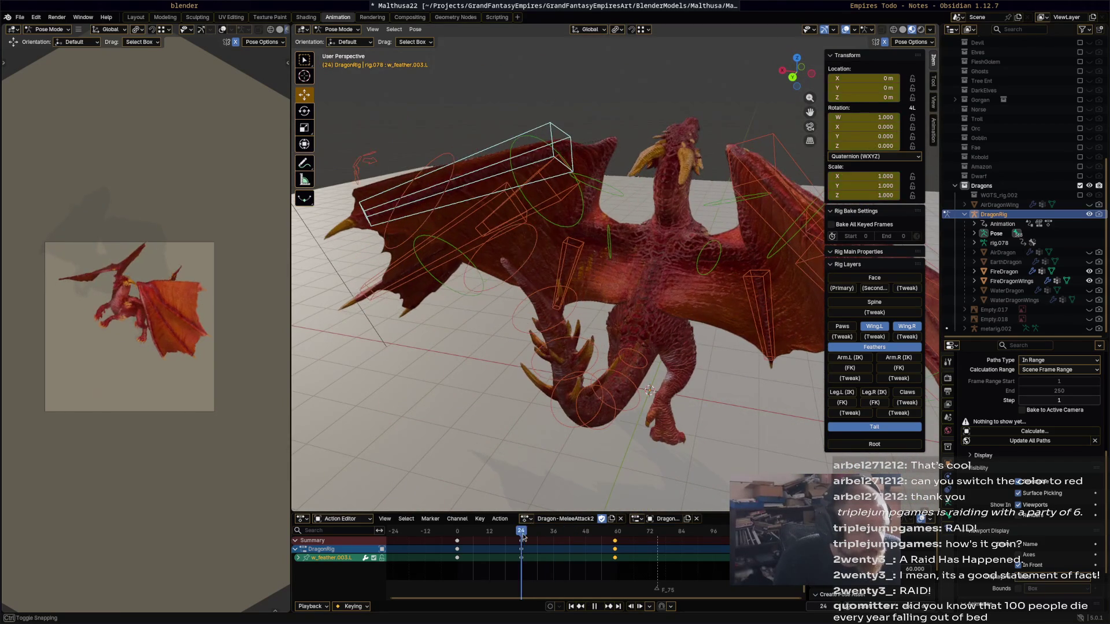
Rotate the outer left wing bone to open the wing tip at frame 24.
middle_drag(530, 362, 611, 258)
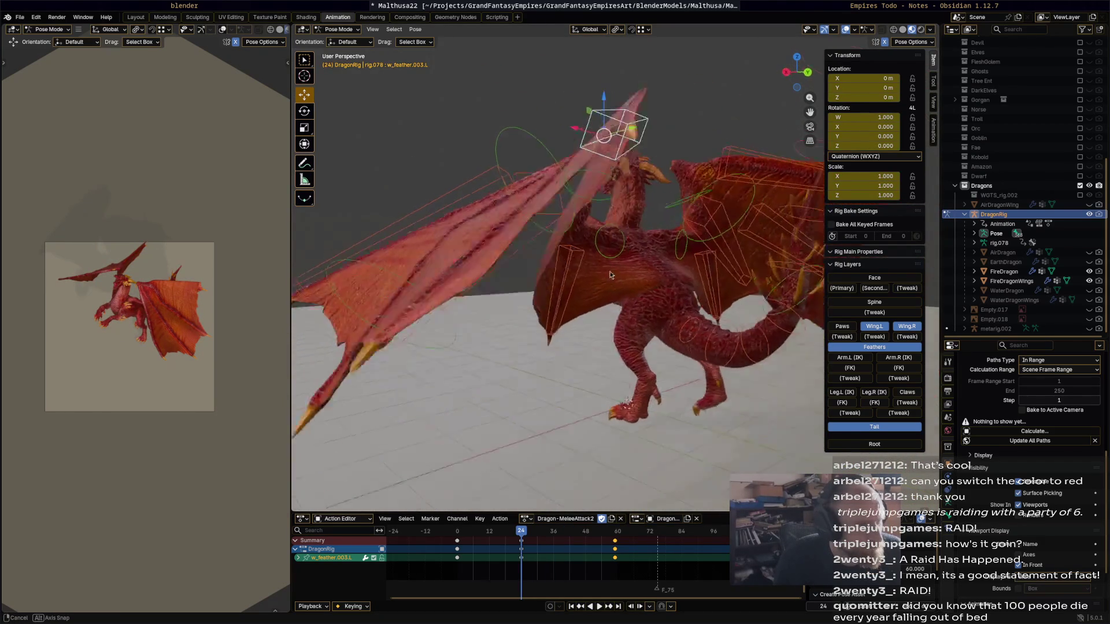
mouse_move(612, 257)
middle_down()
mouse_move(636, 316)
mouse_move(750, 178)
middle_up()
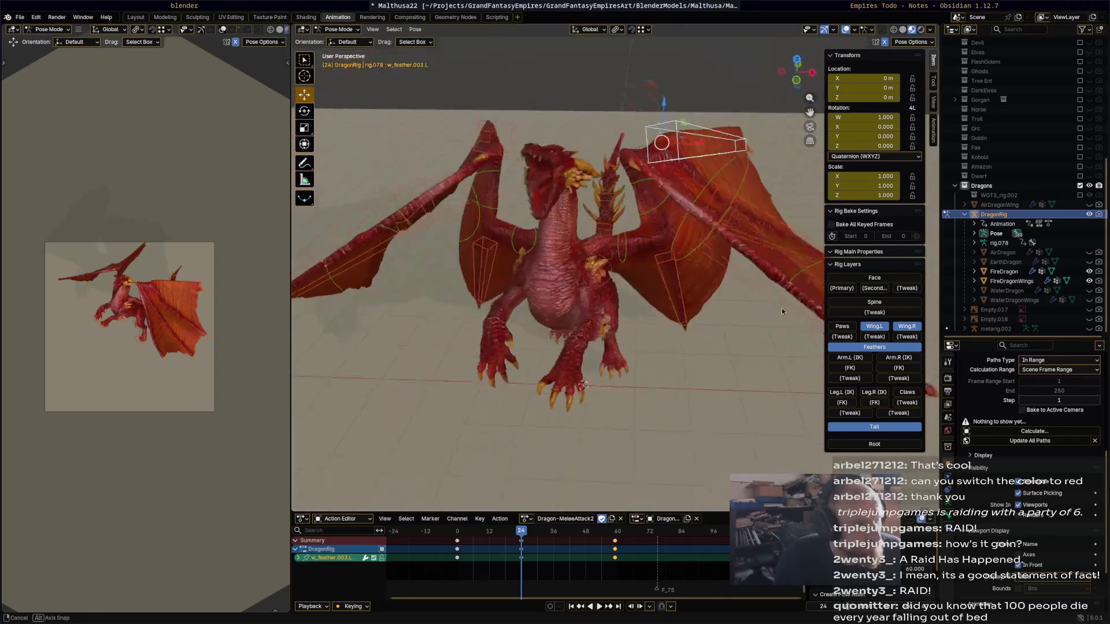
click(750, 157)
key(r)
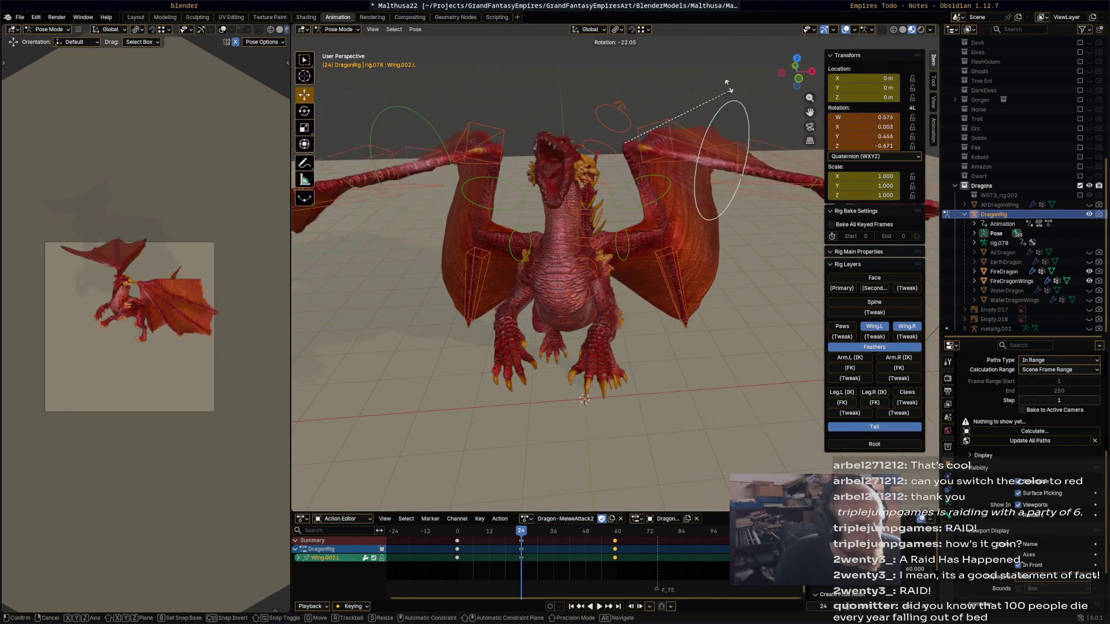
click(607, 524)
mouse_move(716, 490)
middle_down()
mouse_move(587, 351)
mouse_move(499, 366)
mouse_move(563, 345)
middle_up()
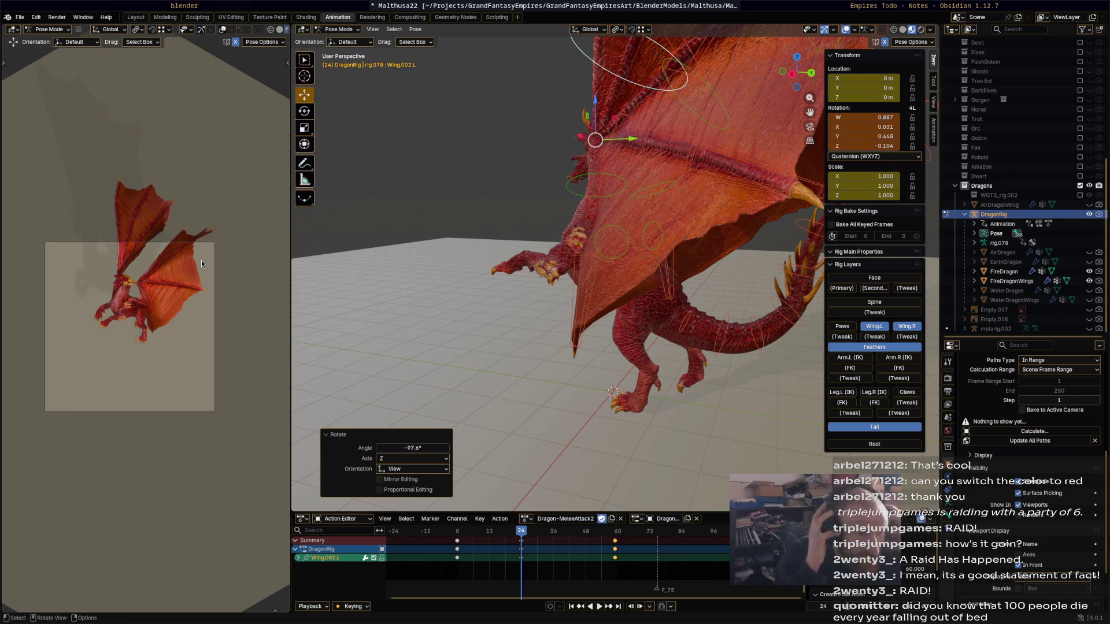
scroll(202, 260, down, 2)
Swing the base bone Wing.L outward and rotate the next left wing segment to spread the wing.
mouse_move(607, 200)
middle_down()
mouse_move(707, 194)
mouse_move(723, 230)
mouse_move(630, 273)
middle_up()
click(634, 269)
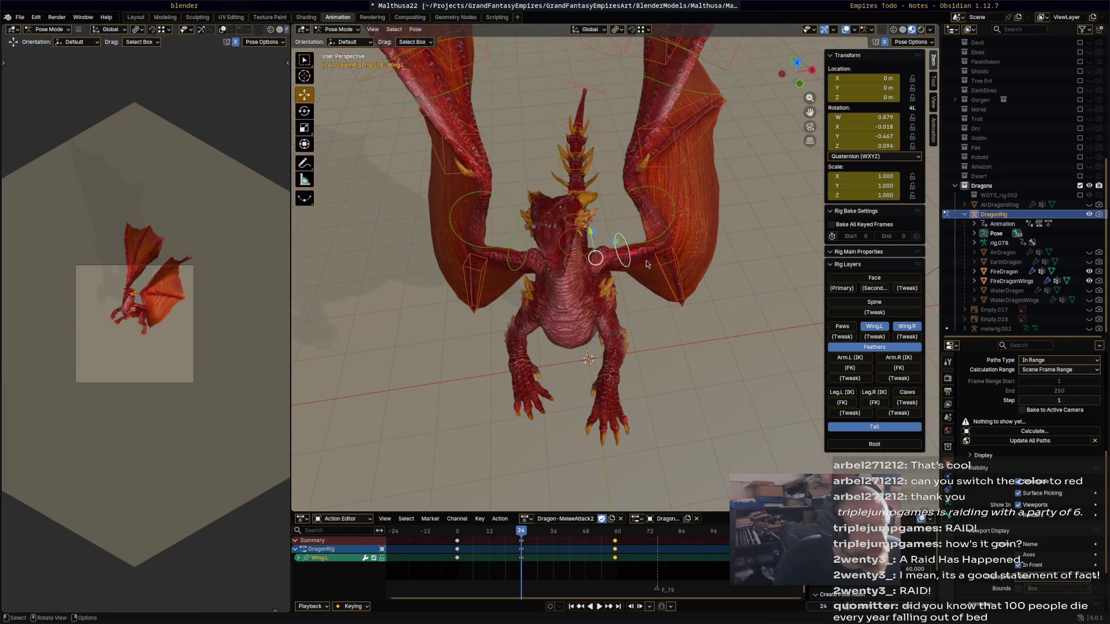
key(r)
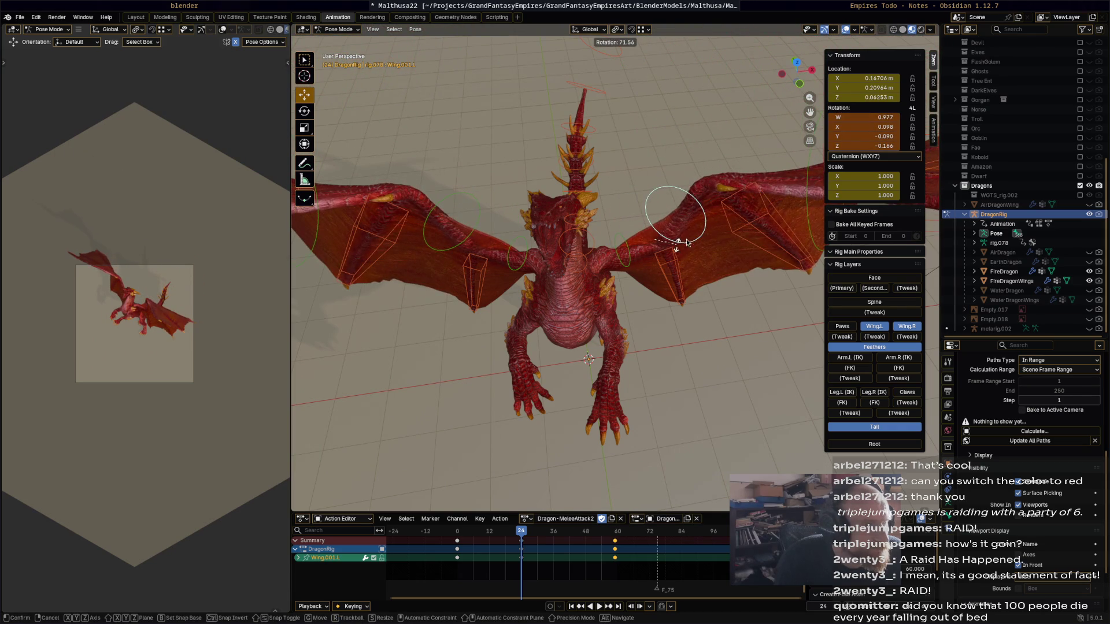
click(685, 239)
middle_drag(686, 239, 638, 202)
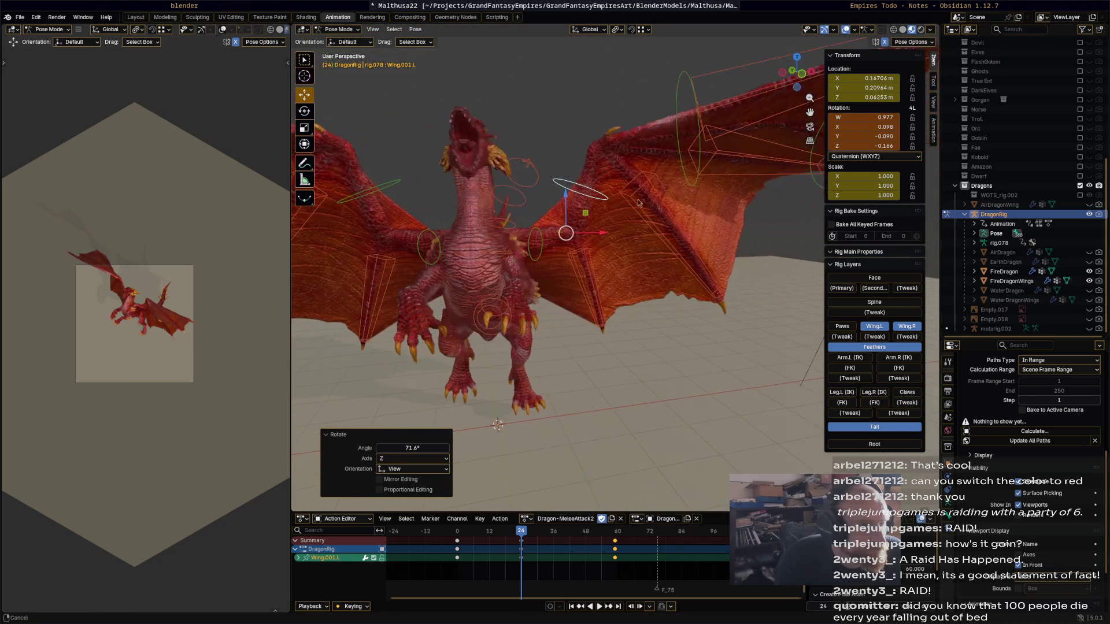
click(727, 205)
middle_drag(728, 205, 719, 225)
key(r)
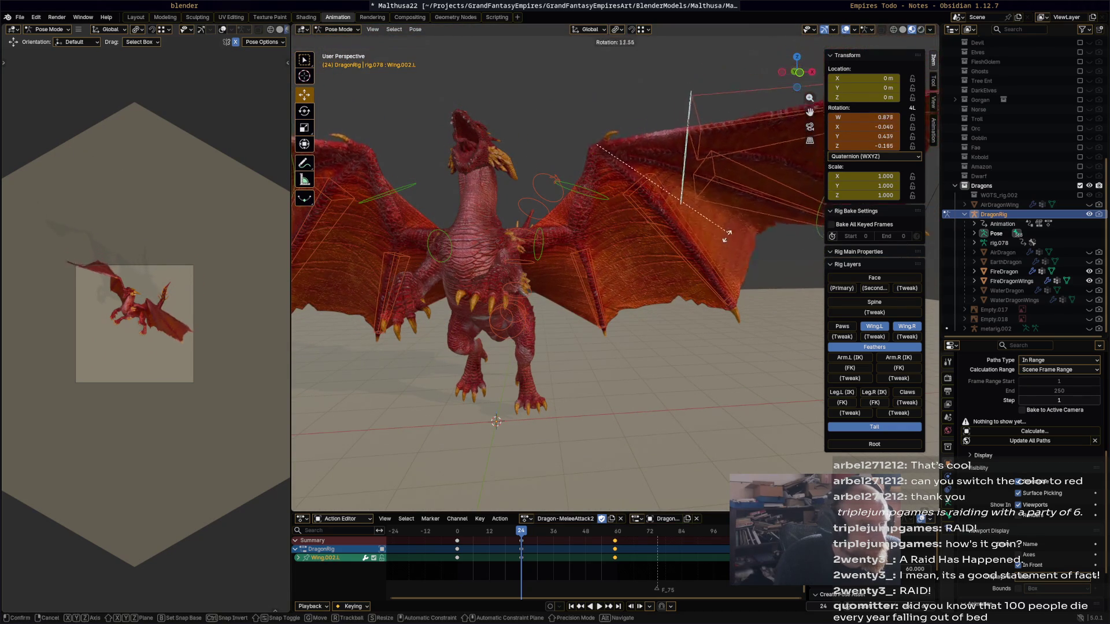
click(708, 263)
Tilt the wing segment further, then tilt Wing.002.L downward from a low angle.
mouse_move(709, 263)
middle_down()
mouse_move(674, 142)
mouse_move(596, 150)
middle_up()
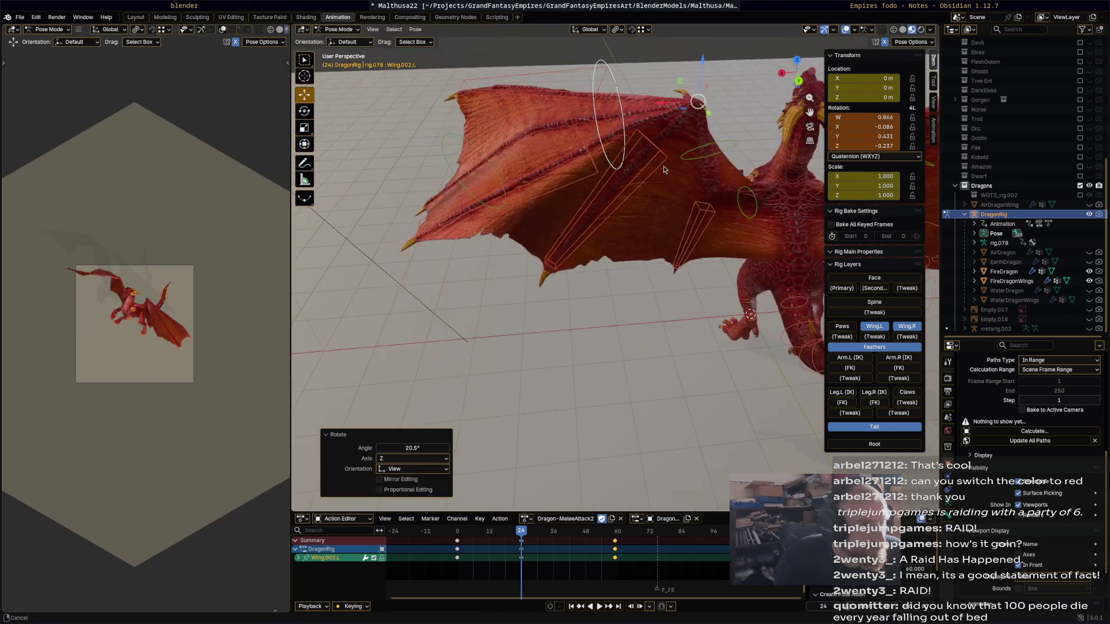
key(r)
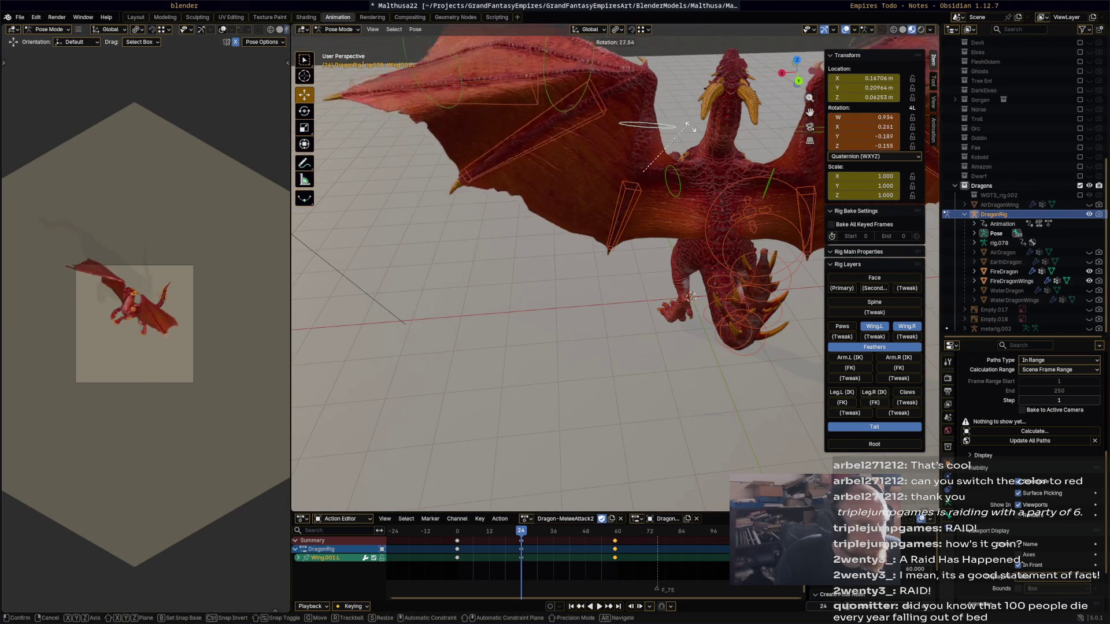
click(669, 106)
middle_drag(669, 106, 612, 96)
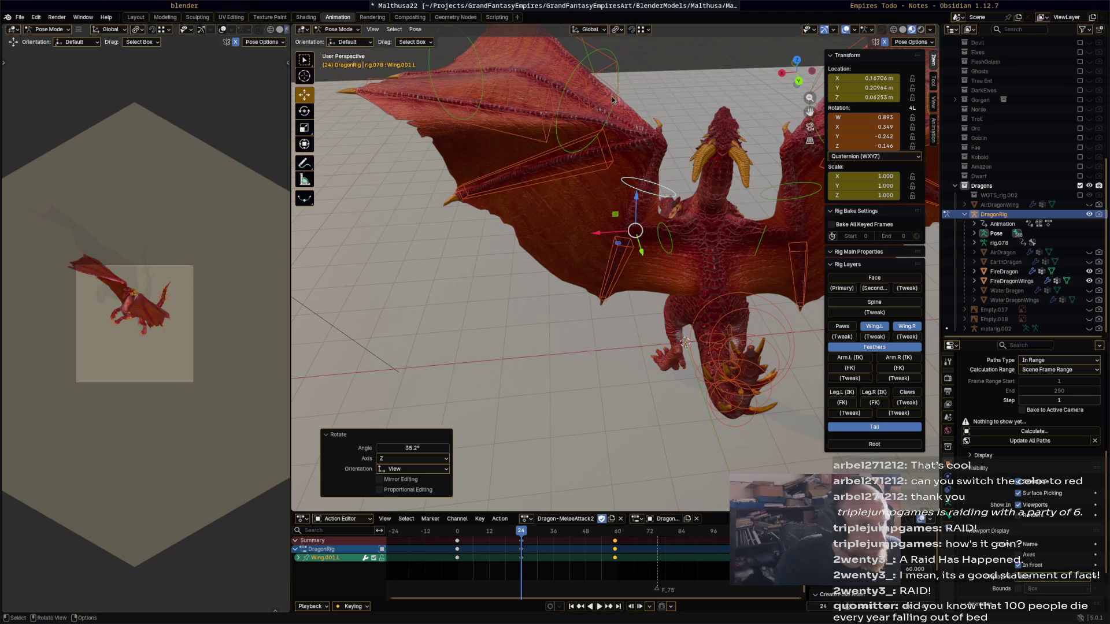
click(615, 100)
click(617, 100)
key(r)
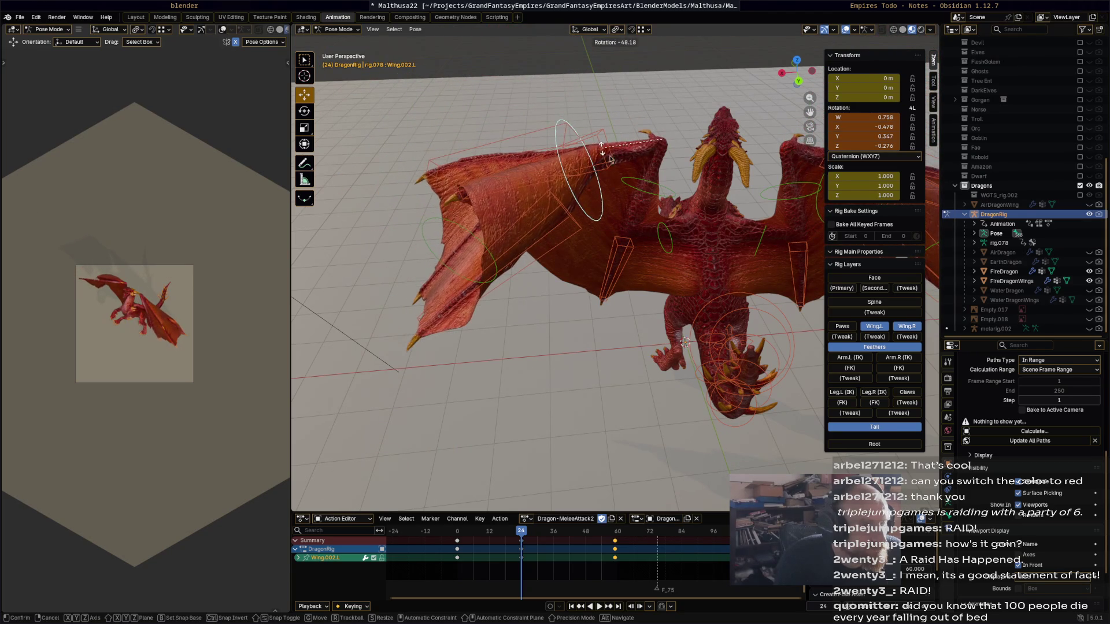
click(613, 166)
Rotate, move and re-rotate feather bone w_feather.003.L to fan it with the spread wing.
click(605, 149)
key(r)
click(604, 177)
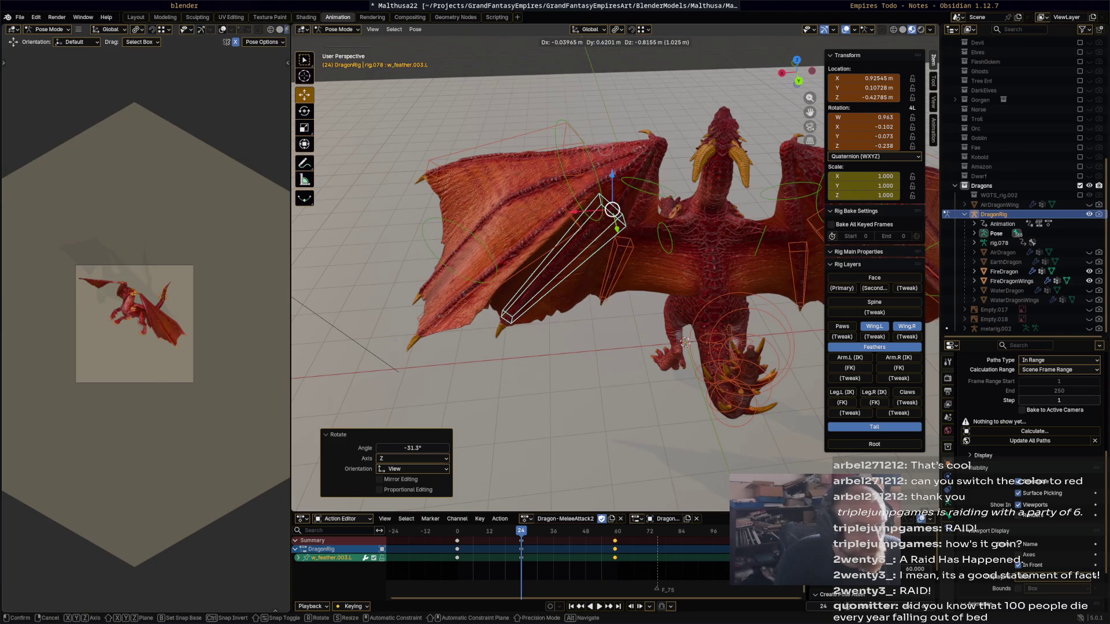
click(613, 211)
key(r)
click(616, 210)
mouse_move(612, 207)
middle_down()
mouse_move(444, 188)
mouse_move(289, 320)
middle_up()
mouse_move(535, 292)
middle_down()
mouse_move(606, 295)
mouse_move(465, 163)
mouse_move(462, 192)
middle_up()
click(461, 191)
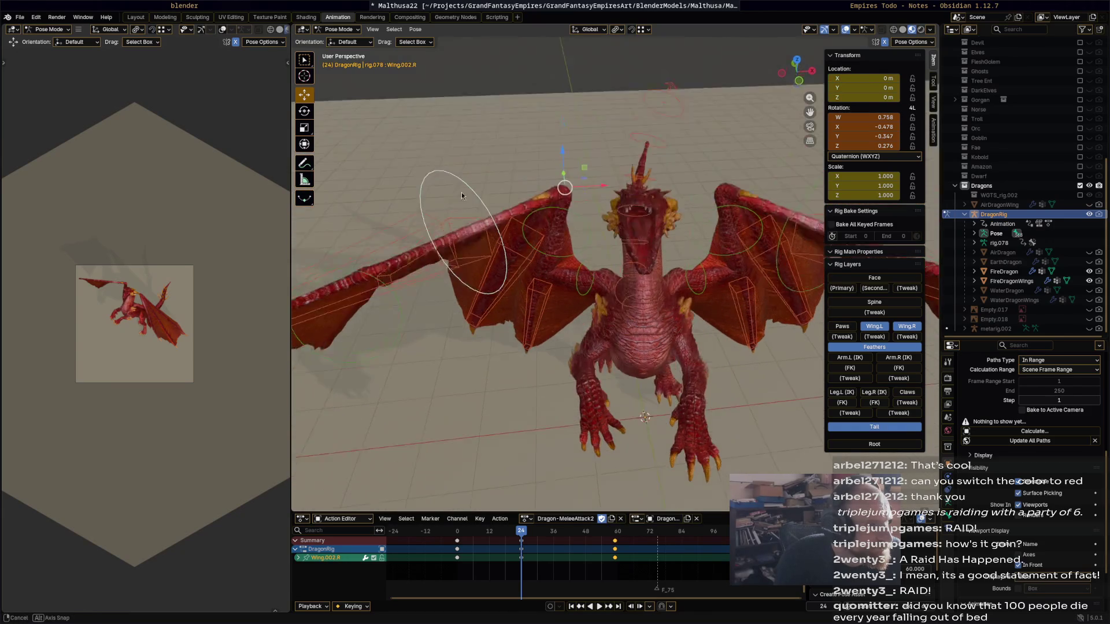
Confirm the Wing.002.R rotation, select all bones and play the attack to review the wings.
click(421, 239)
mouse_move(420, 240)
middle_down()
mouse_move(457, 232)
mouse_move(692, 255)
middle_up()
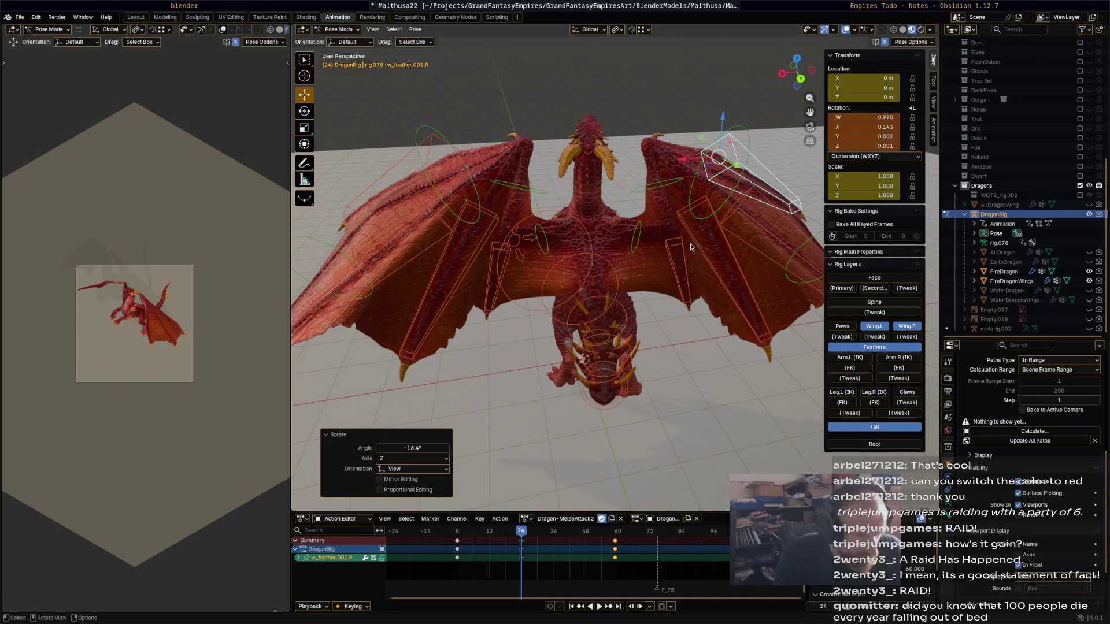
key(a)
key(space)
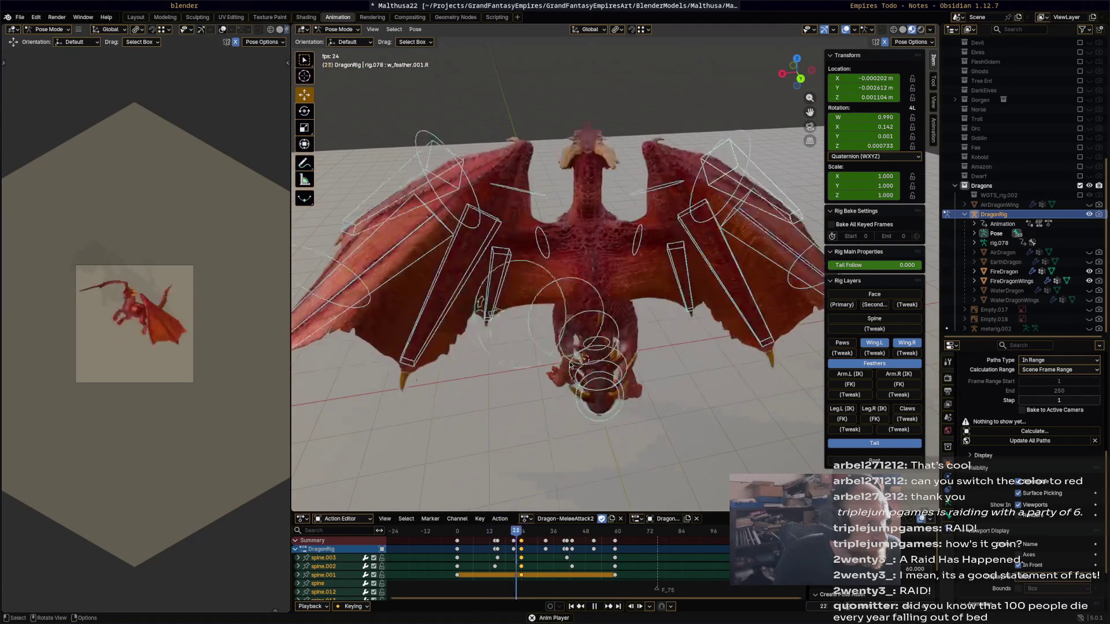
Stop playback, select the left-wing feather bones and slide their keys from frame 60 earlier.
key(space)
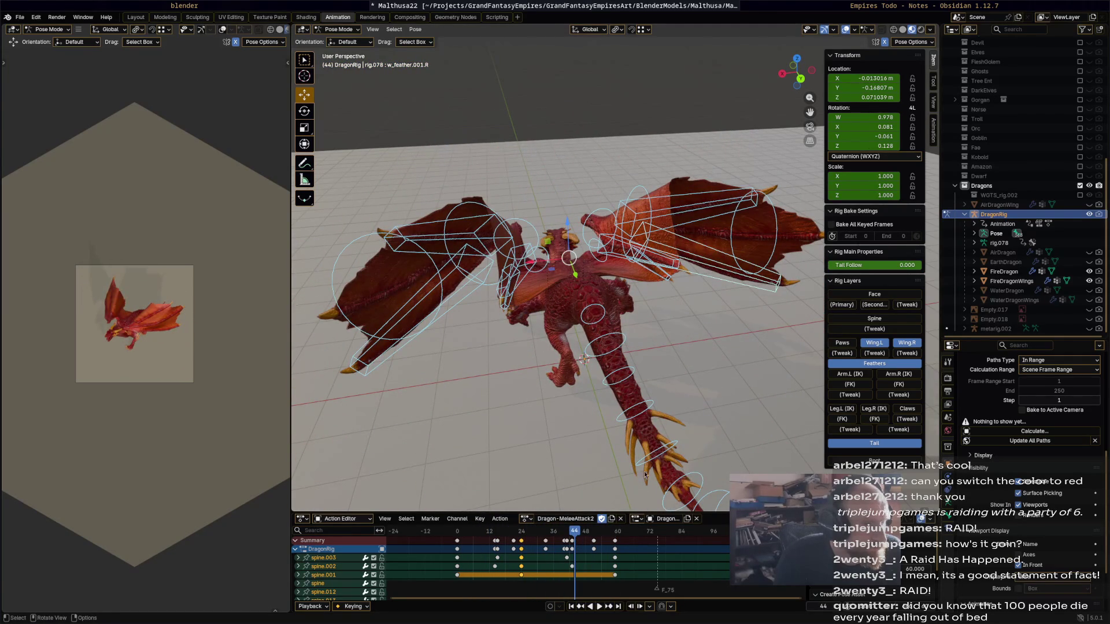
middle_drag(617, 337, 627, 227)
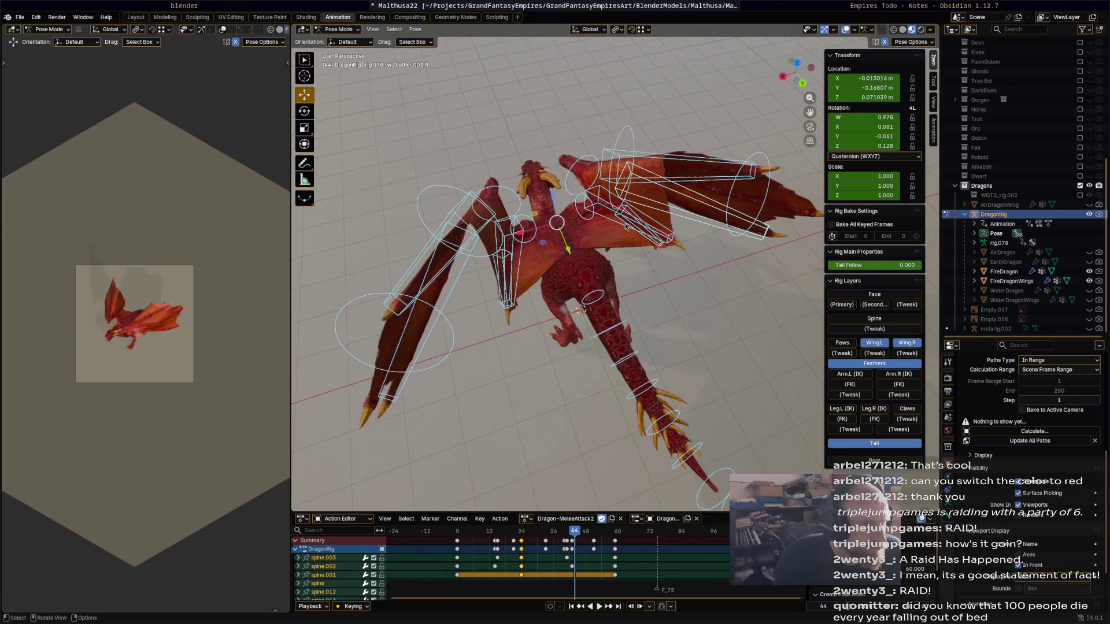
drag(754, 103, 730, 137)
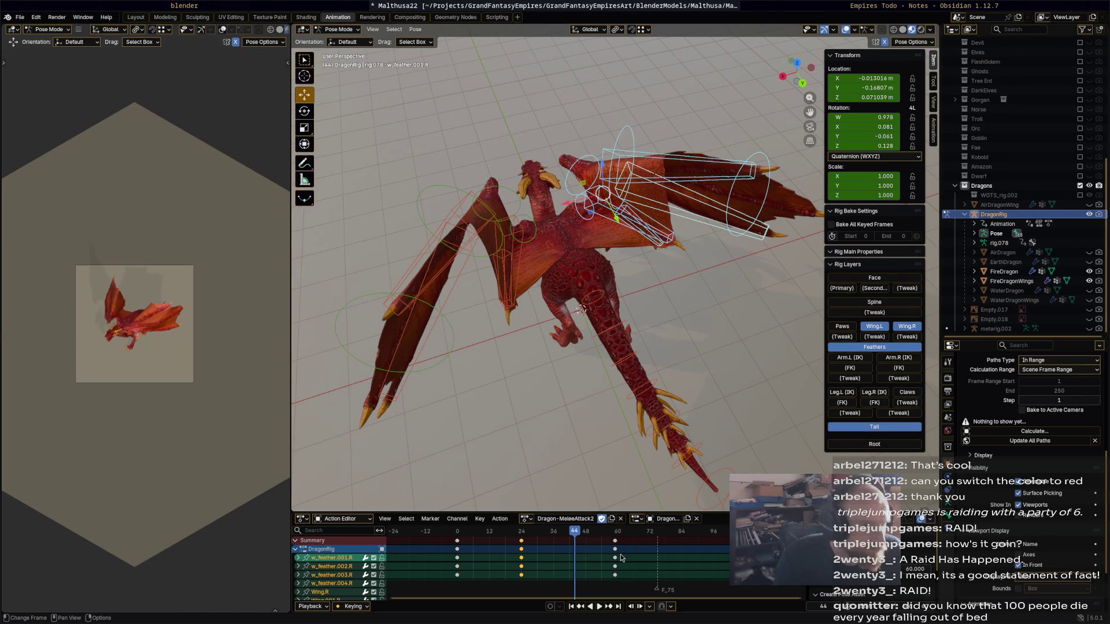
drag(614, 544, 577, 544)
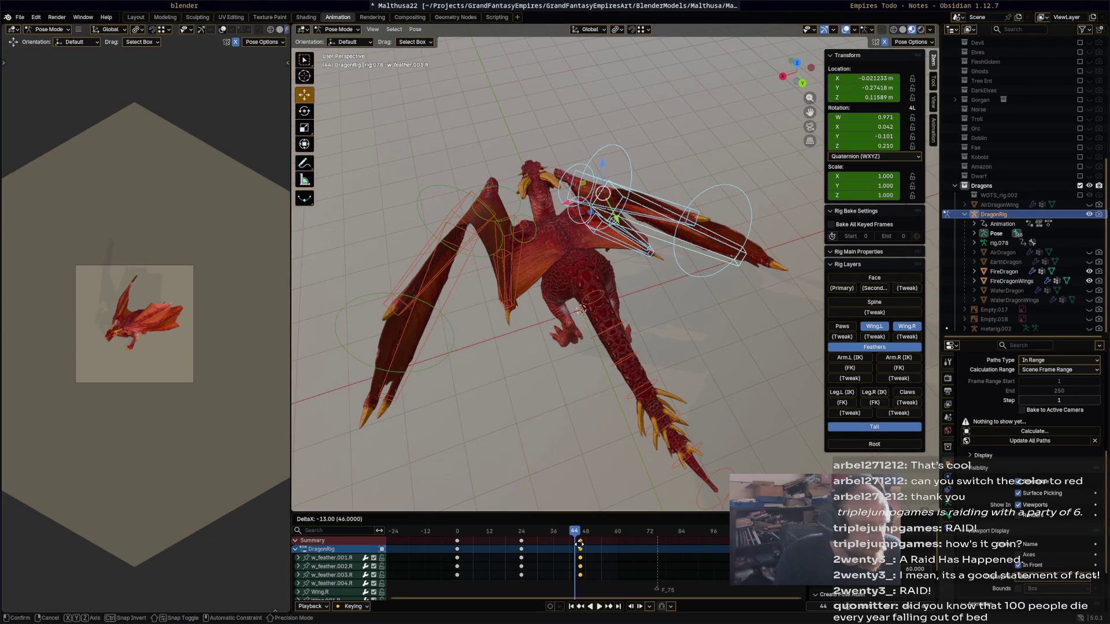
click(493, 291)
middle_drag(493, 290, 451, 287)
mouse_move(390, 271)
mouse_down()
mouse_move(584, 122)
mouse_move(599, 168)
mouse_up()
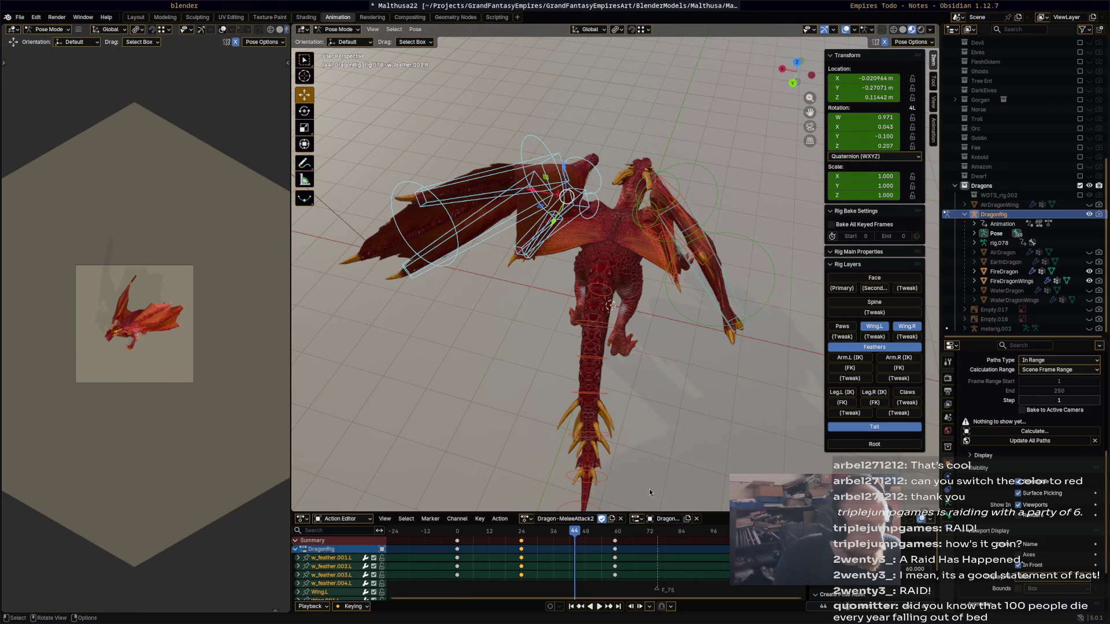
drag(615, 544, 551, 542)
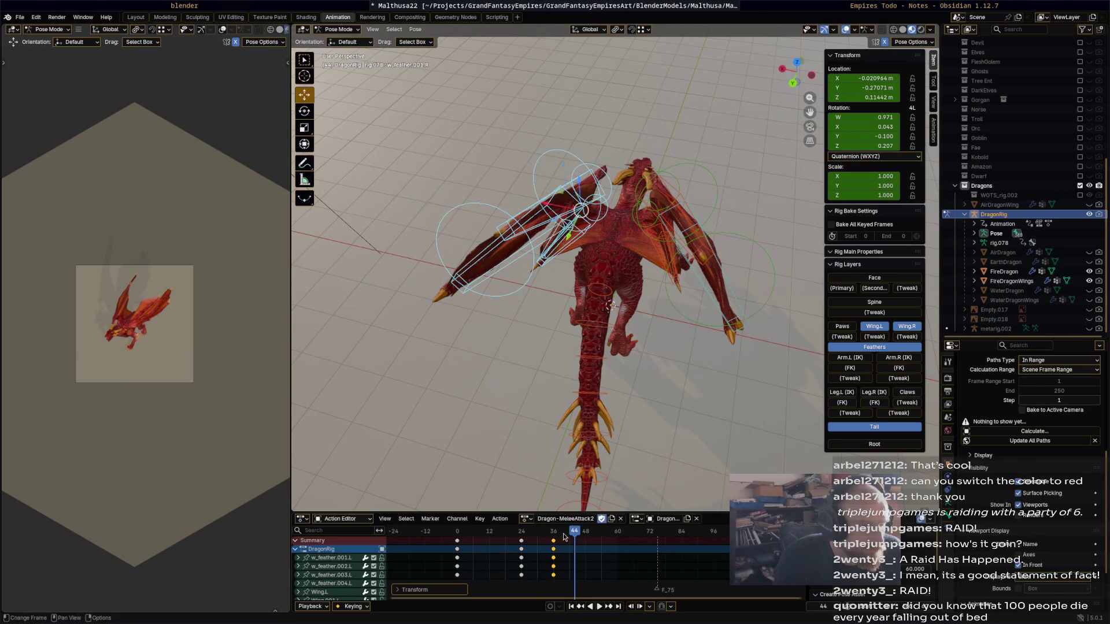
Scrub and play to check, then grab the feather keys with G and retime them again, replaying the result.
key(space)
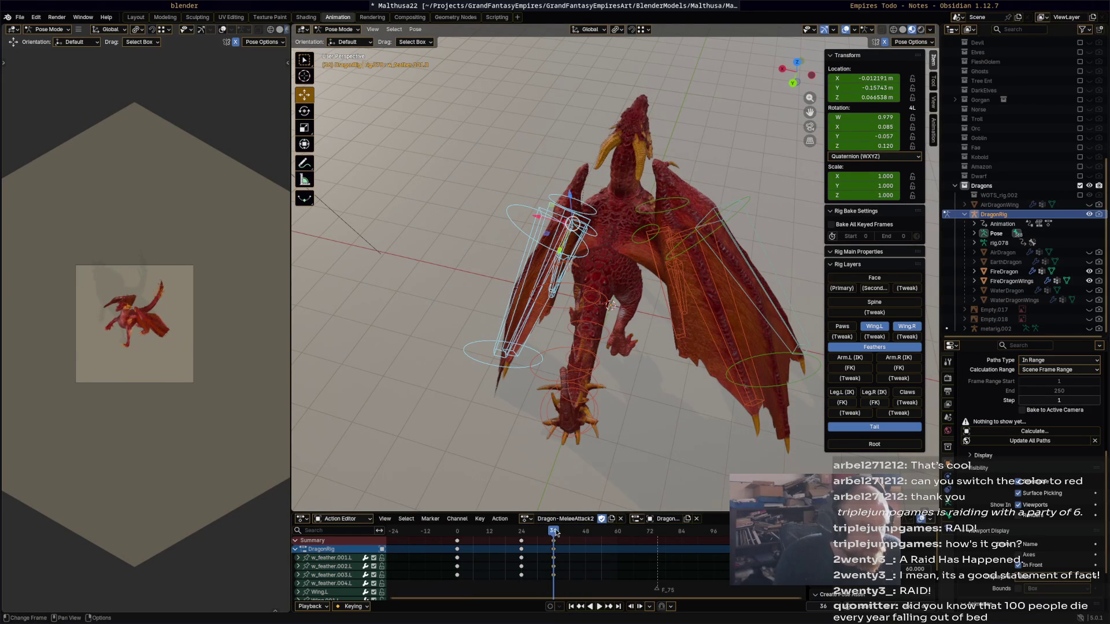
drag(555, 533, 616, 534)
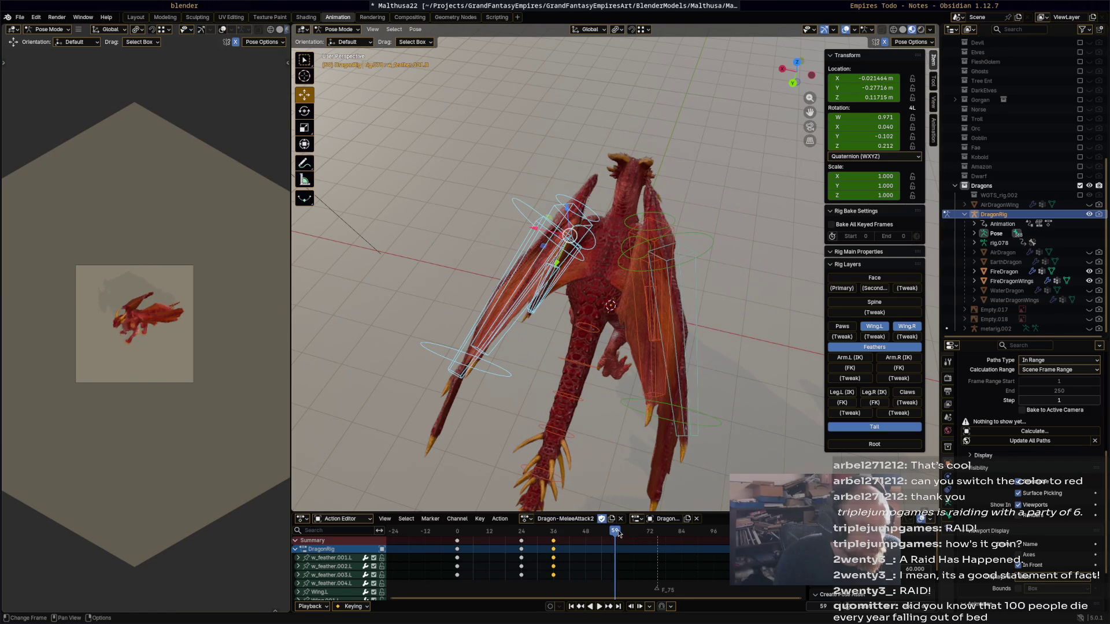
drag(616, 534, 577, 545)
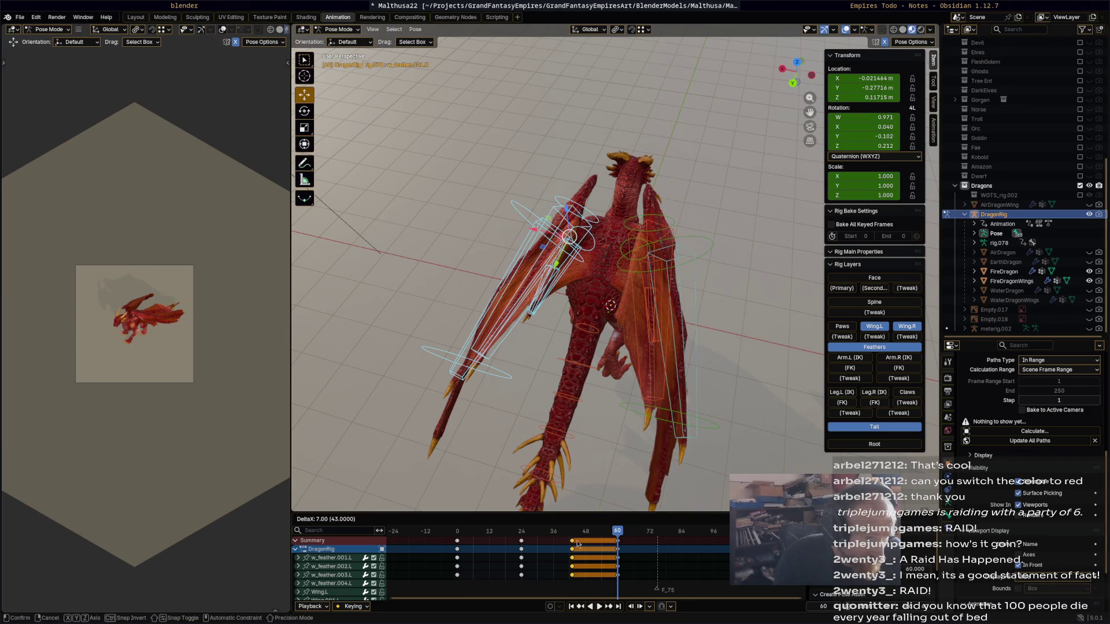
click(532, 531)
key(space)
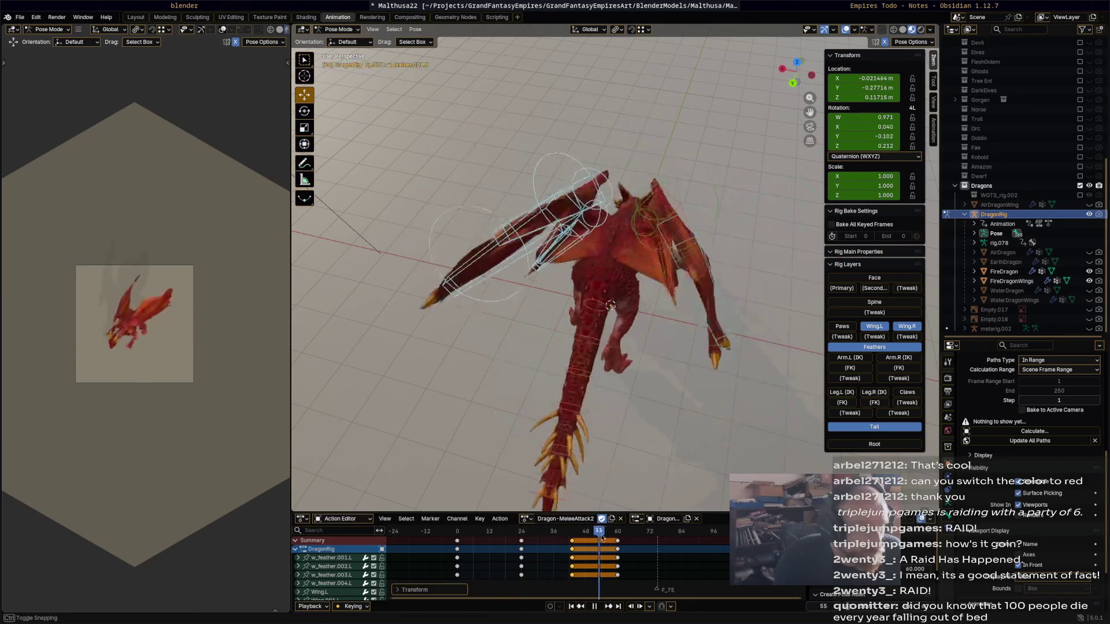
drag(616, 536, 520, 535)
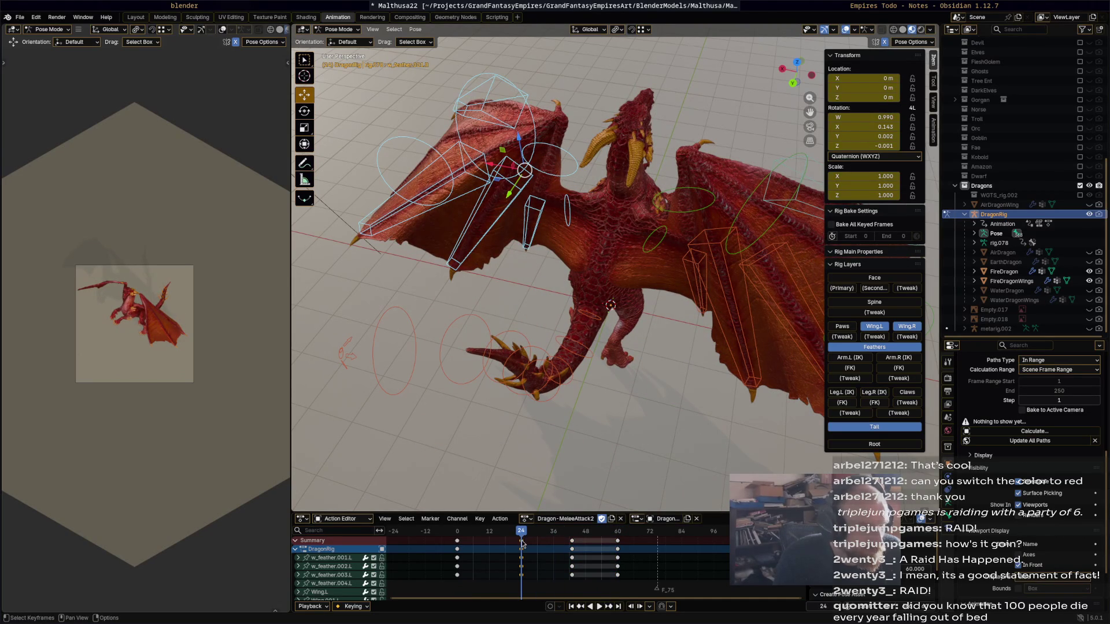
key(g)
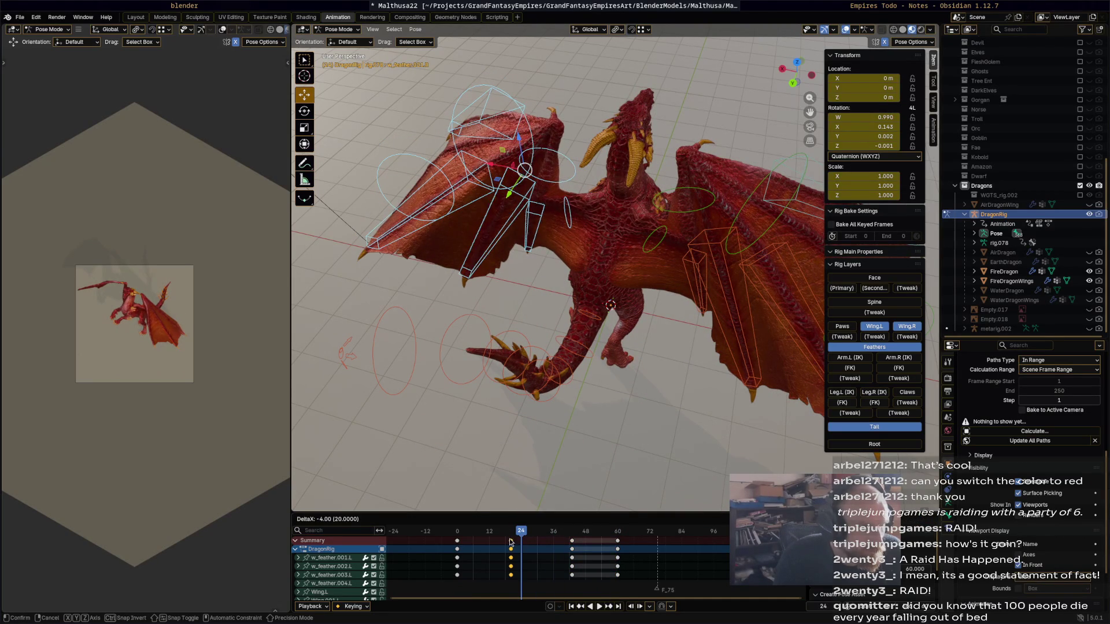
click(510, 539)
key(space)
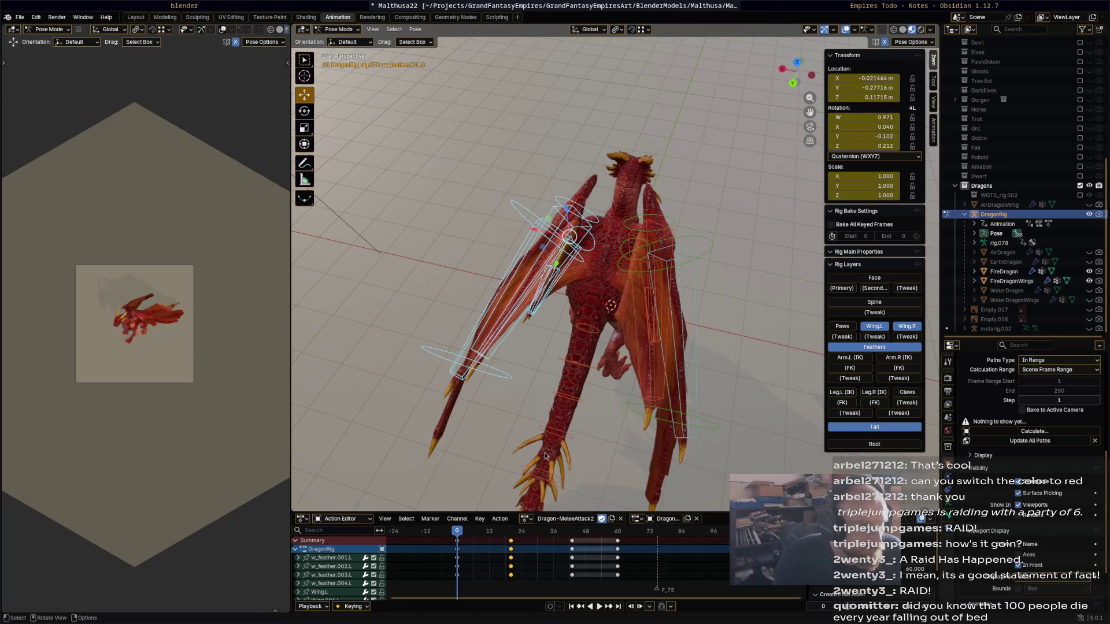
middle_drag(578, 405, 622, 362)
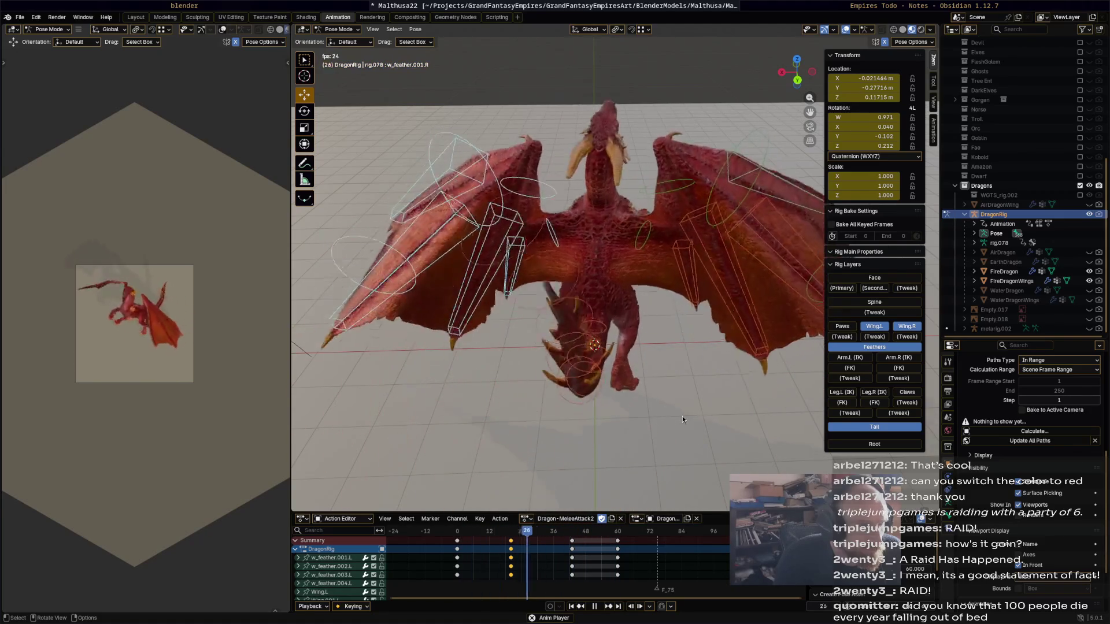
Scrub through the lunge, confirm the pending key move and play to frame 55 to review.
drag(511, 530, 569, 540)
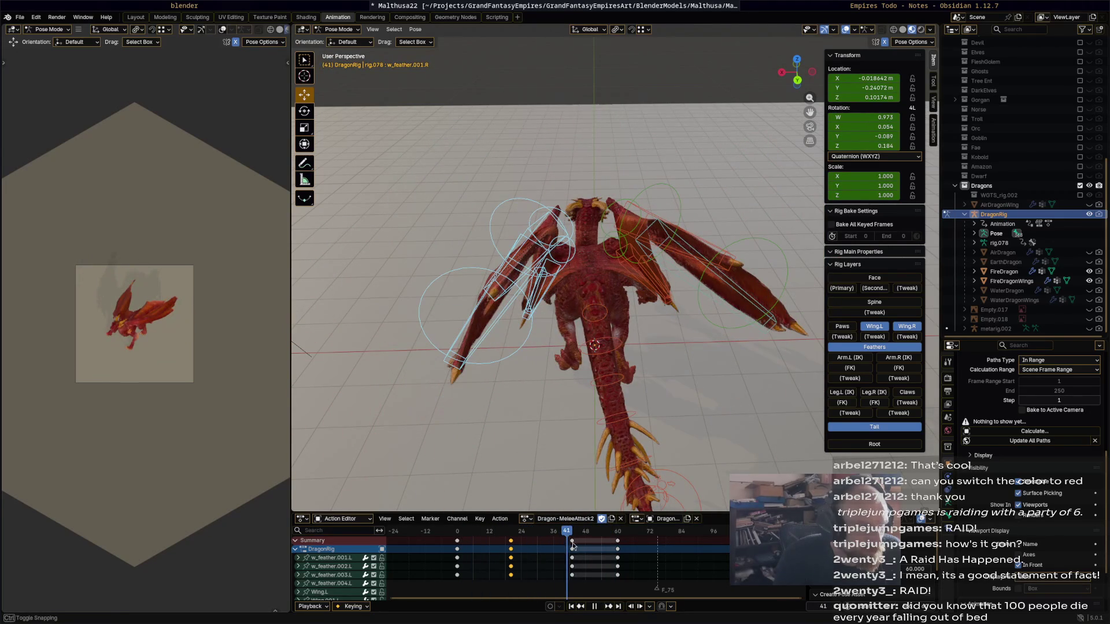
drag(562, 538, 556, 538)
key(space)
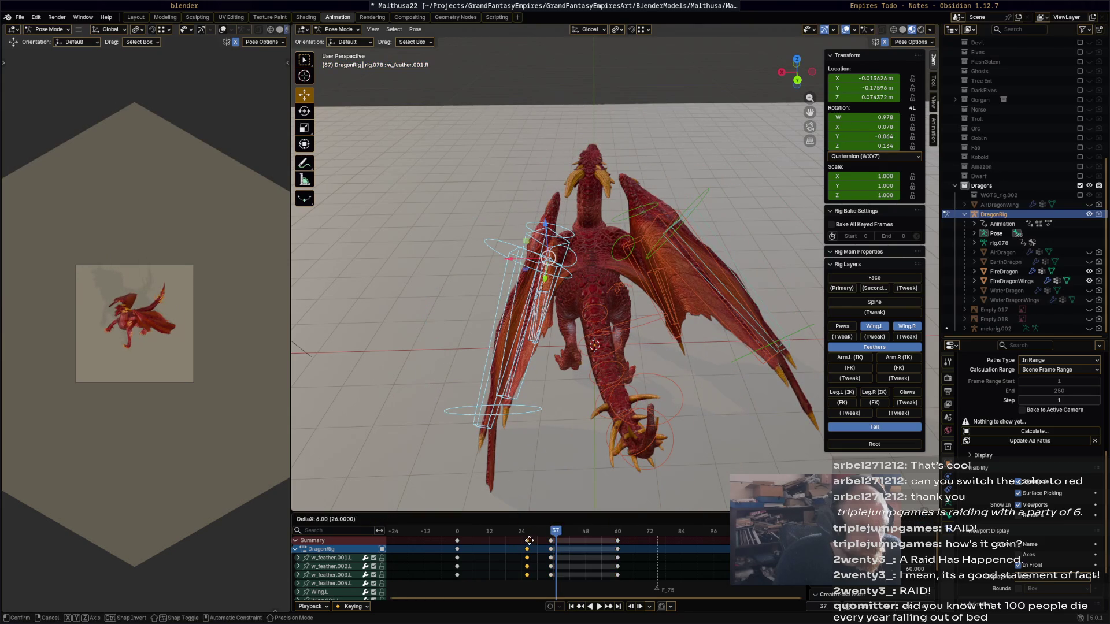
click(507, 538)
drag(506, 539, 458, 539)
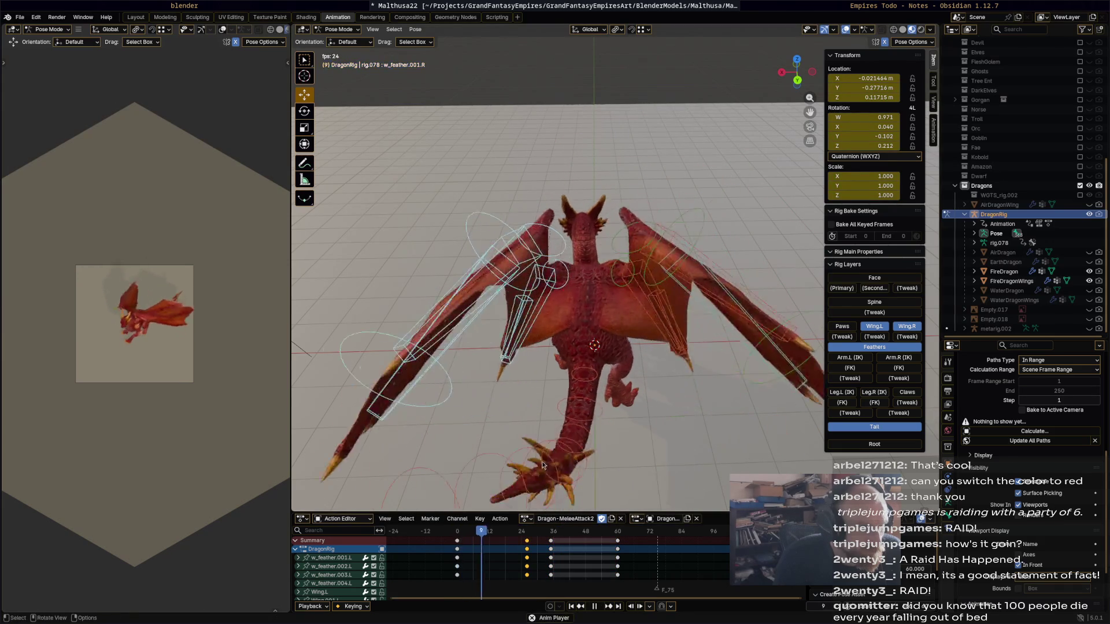
key(space)
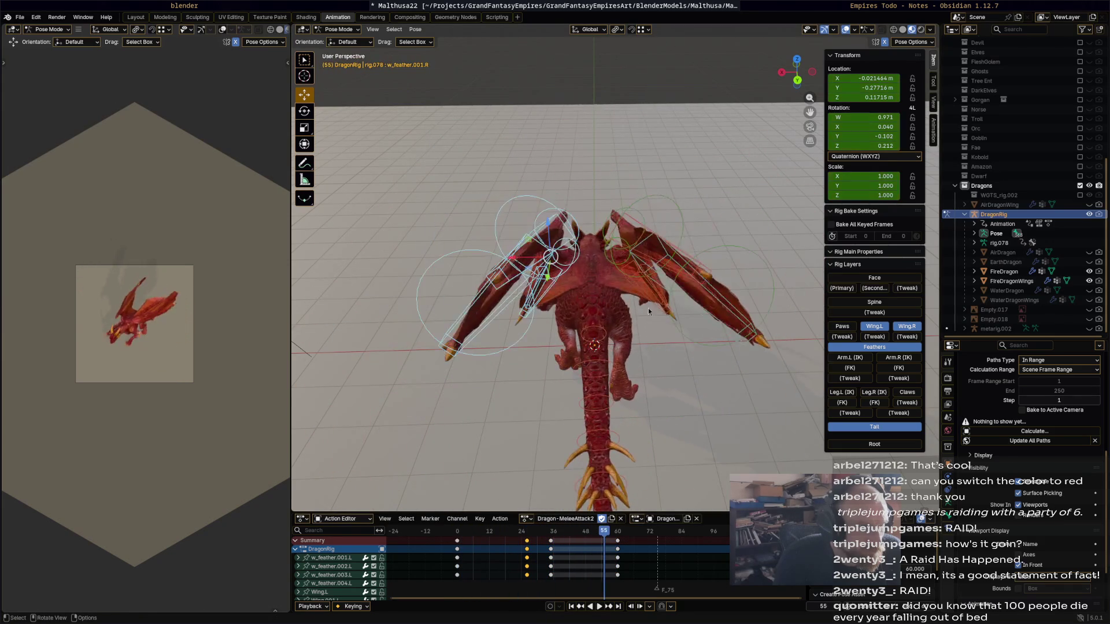
Select the right-wing feather bones and slide their keys earlier with G around frame 25.
mouse_move(642, 290)
middle_down()
mouse_move(694, 292)
mouse_move(597, 282)
middle_up()
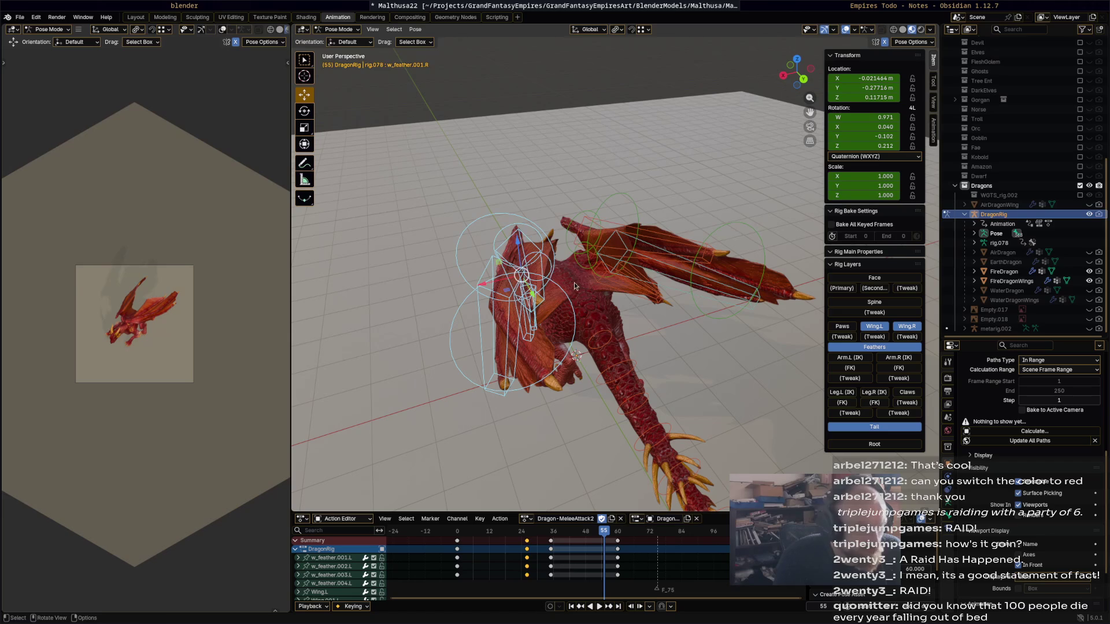
click(574, 282)
shift+click(724, 270)
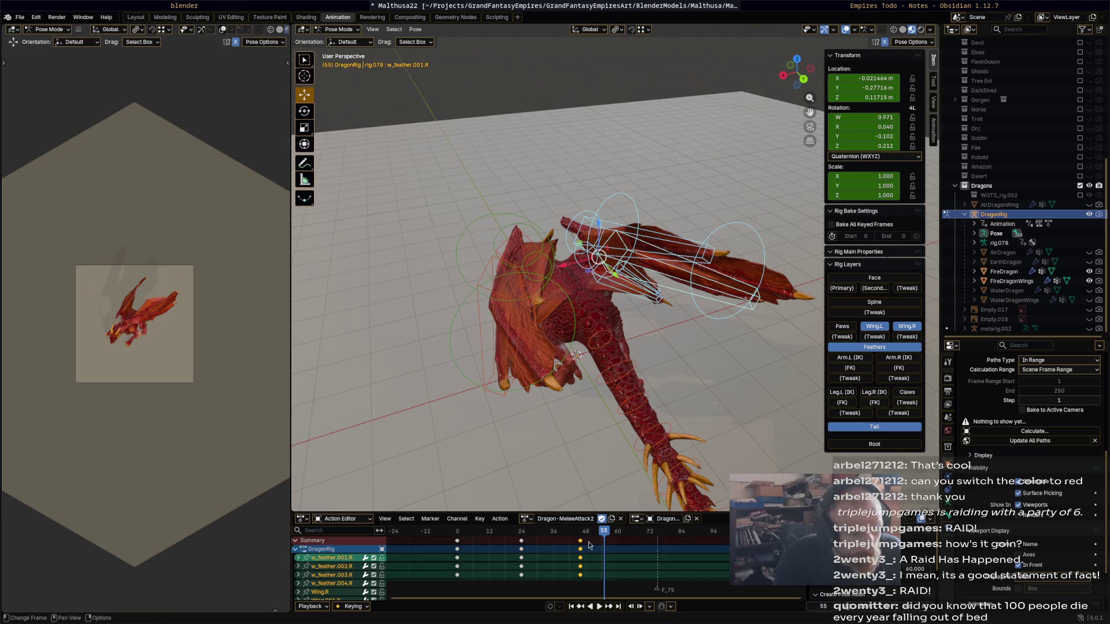
drag(593, 533, 526, 536)
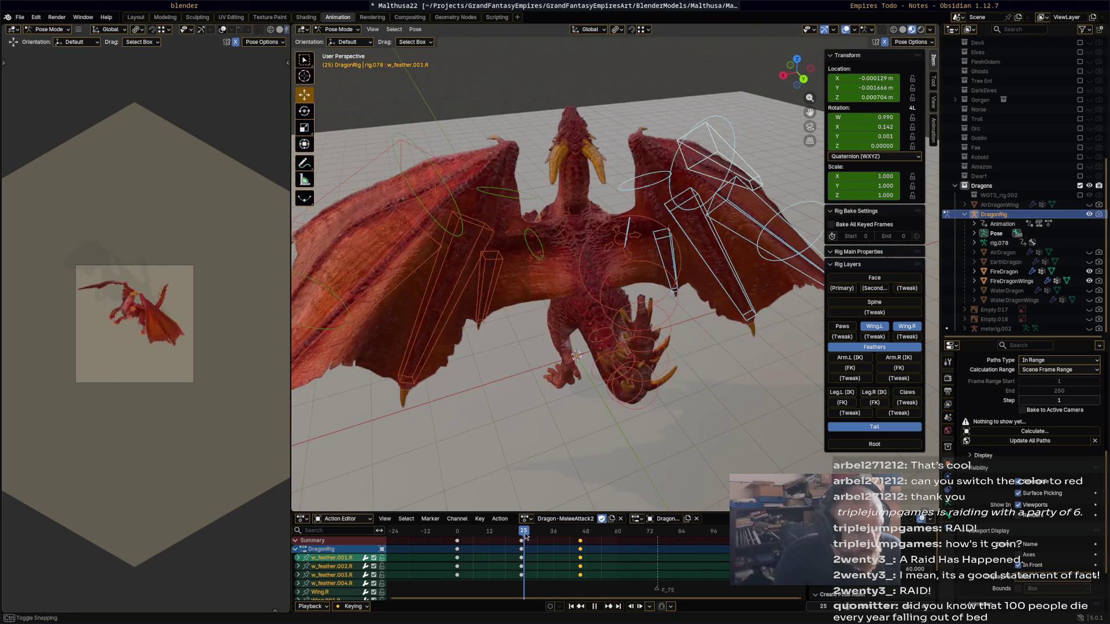
key(g)
click(560, 539)
Play back, shift the right feather keys seven frames earlier, and replay to confirm they match the left wing.
key(space)
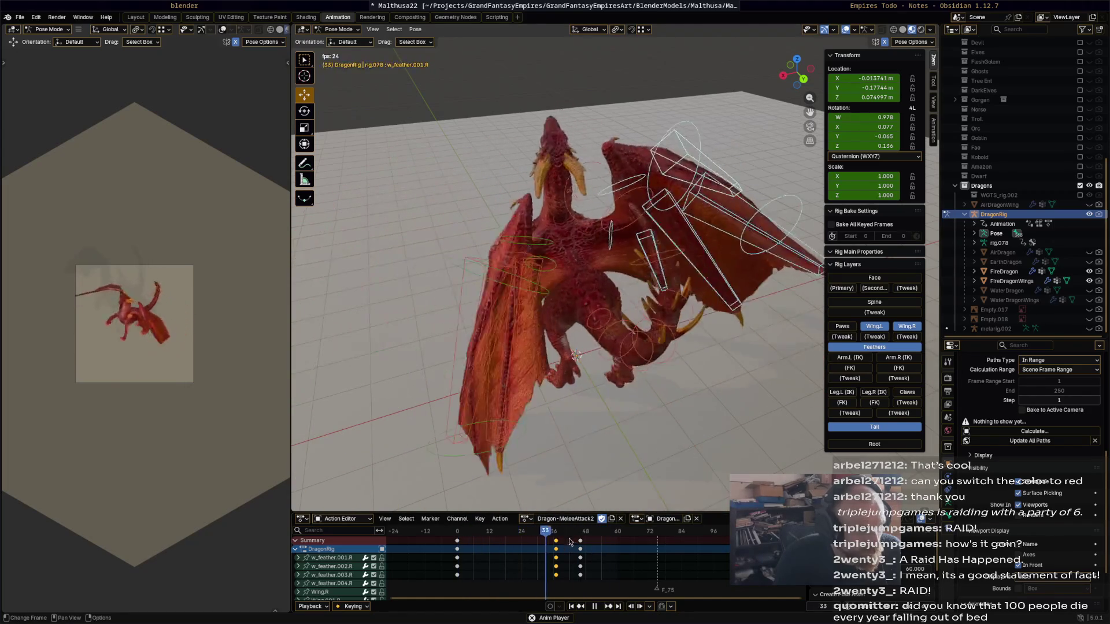
key(space)
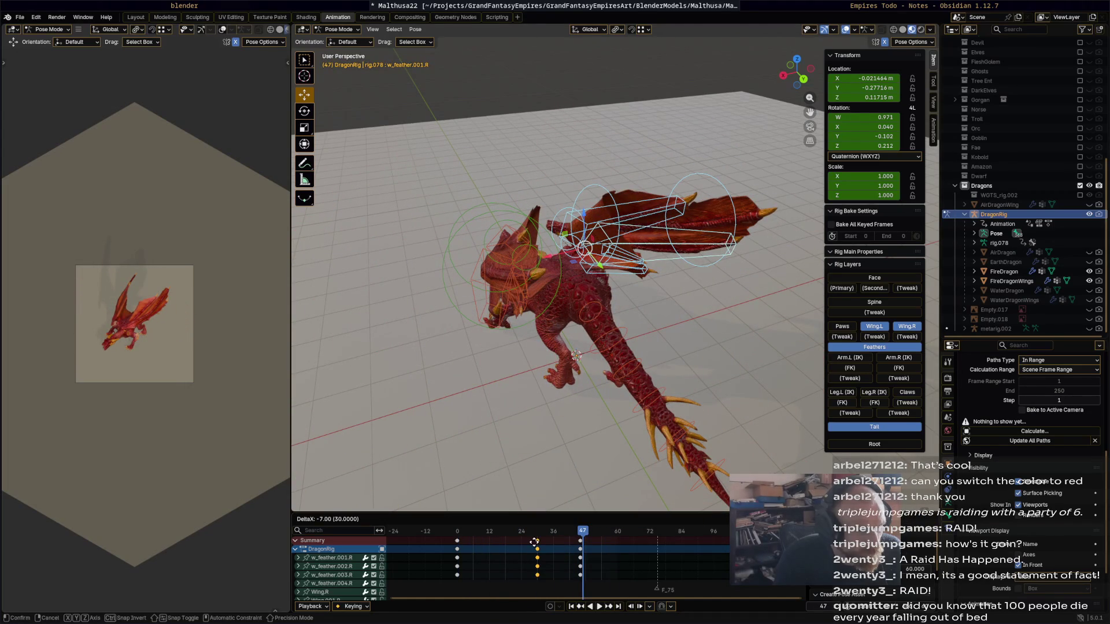
click(543, 539)
key(space)
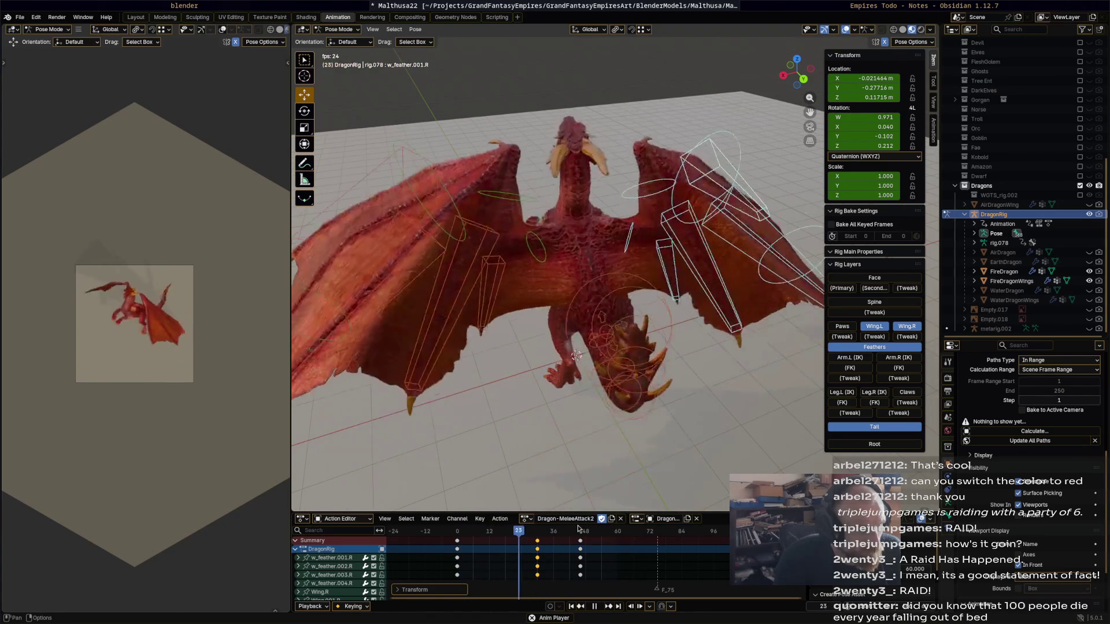
key(space)
key(space)
Rotate Wing.L about 16.5° at frame 55 and keyframe it, then pick the feather and Wing.R bones.
mouse_move(626, 420)
middle_down()
mouse_move(665, 407)
mouse_move(640, 379)
middle_up()
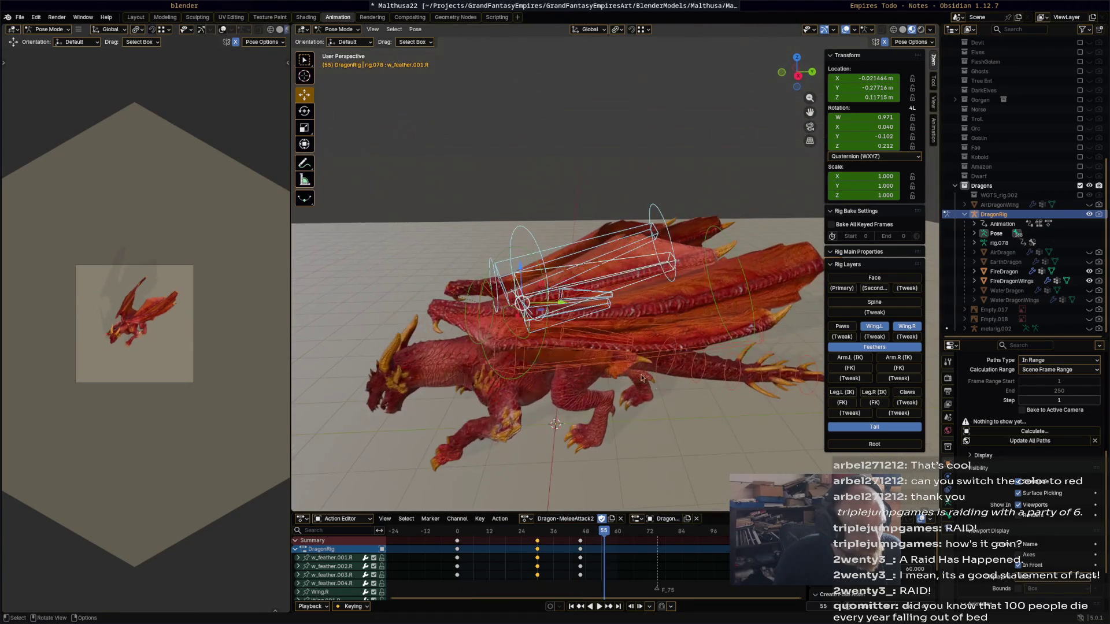
click(528, 344)
key(r)
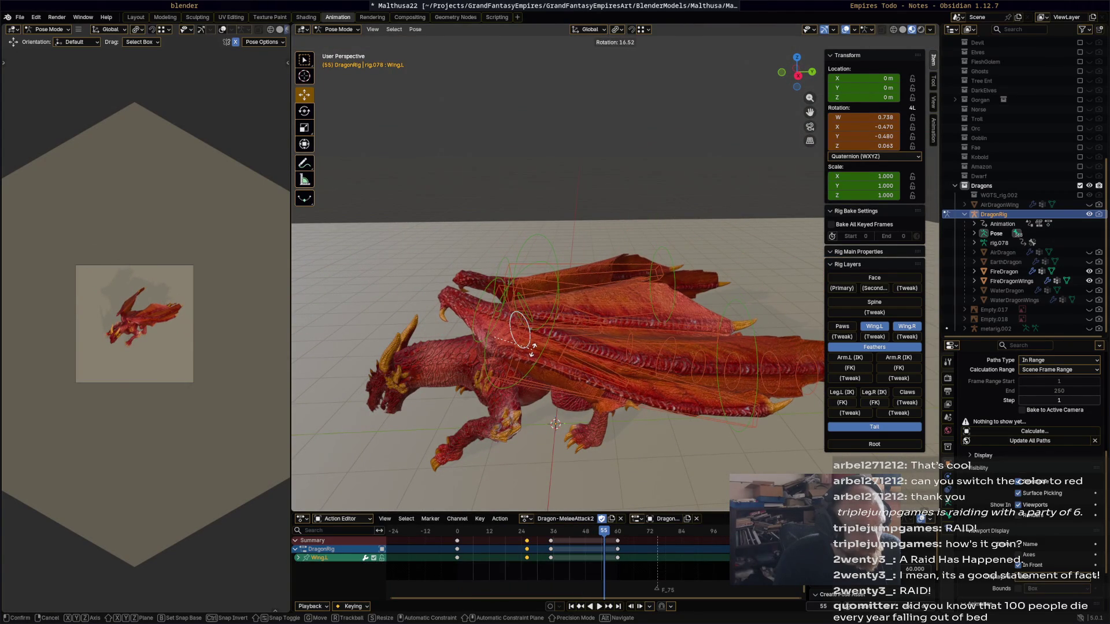
click(533, 351)
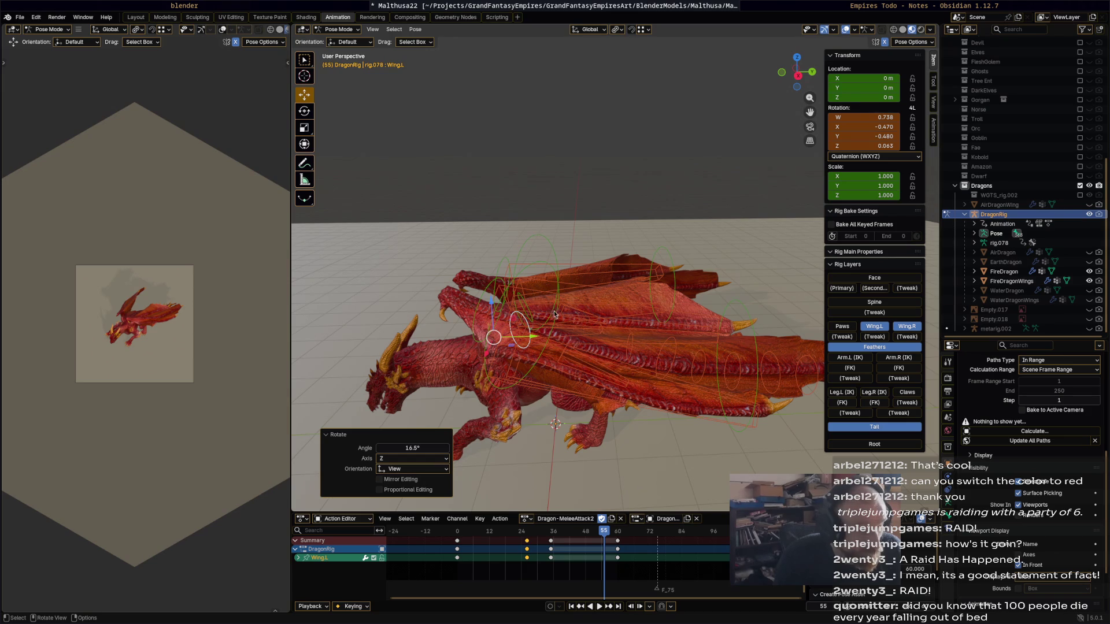
key(i)
click(523, 315)
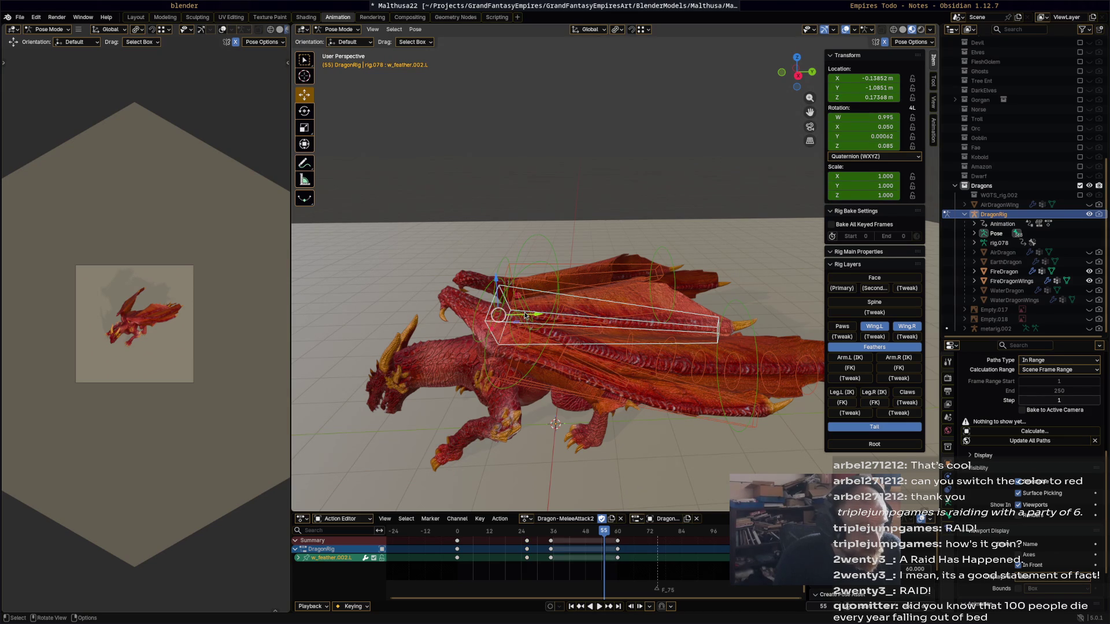
click(525, 316)
click(528, 318)
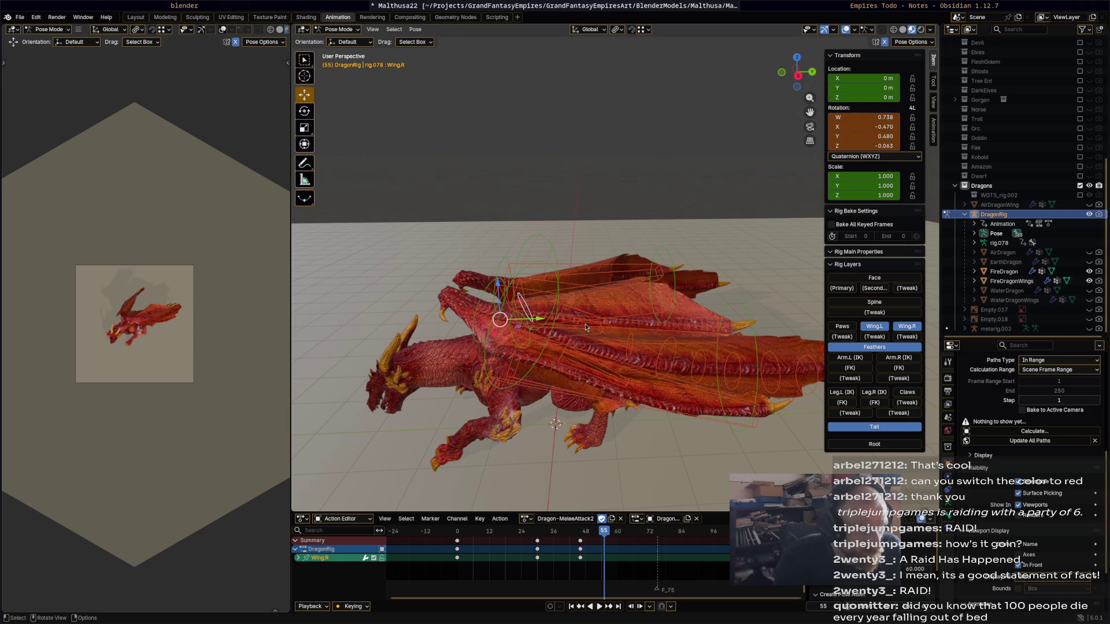